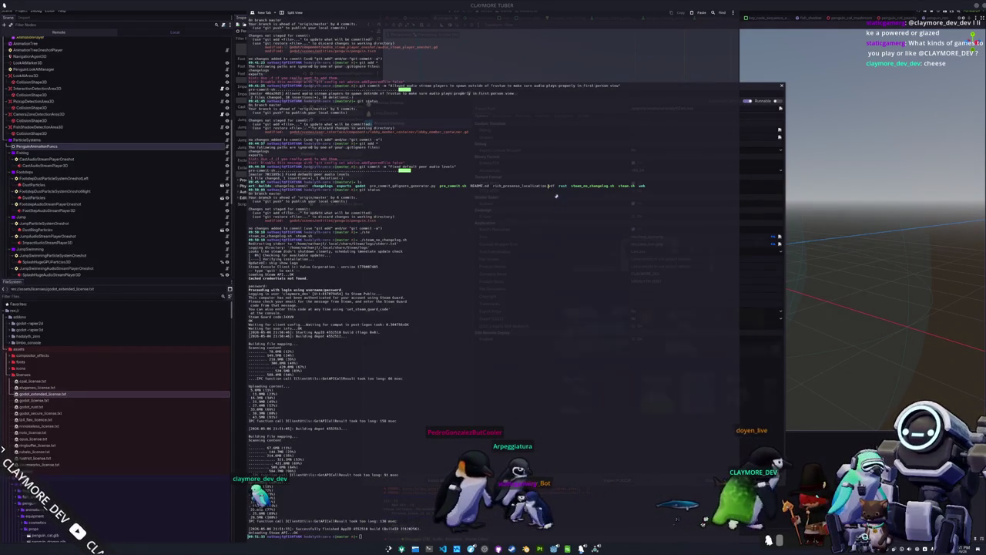
Step: Open the Hadalyth Zero page and view its Properties > Installed Files
left_click(606, 537)
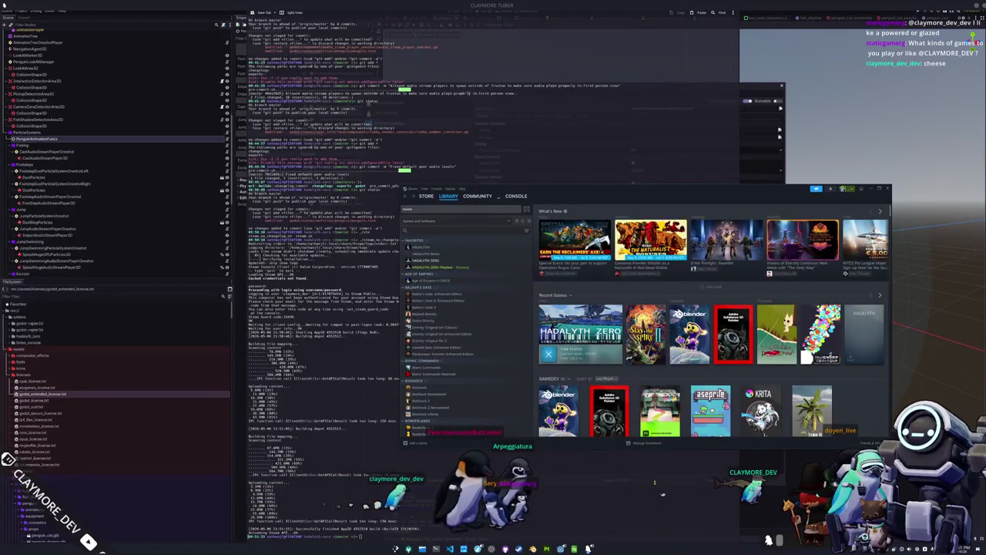
left_click(580, 327)
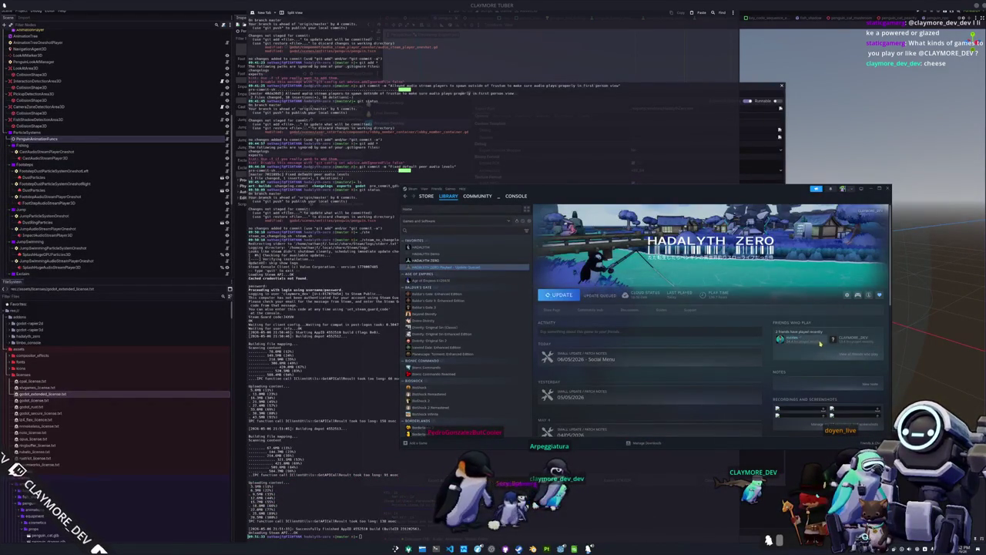
left_click(557, 299)
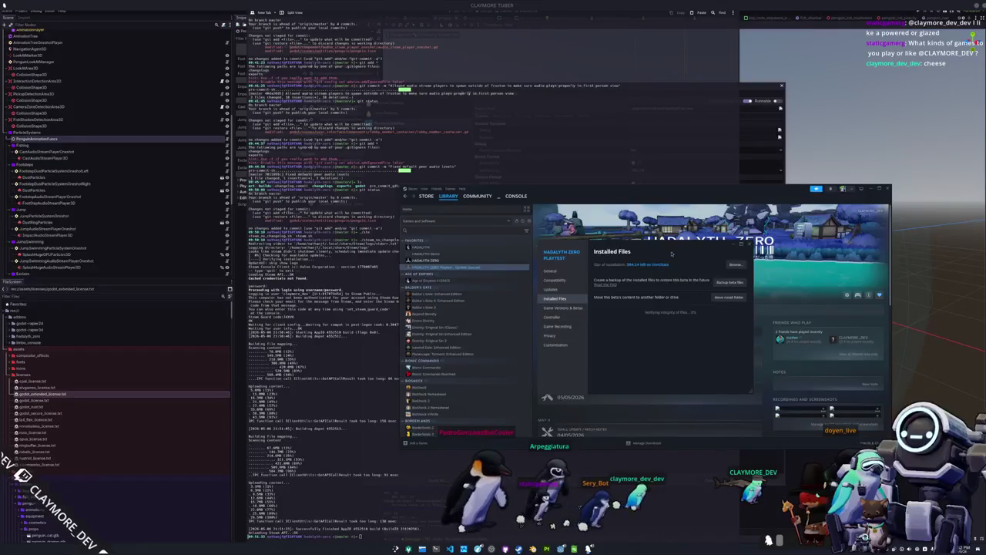
left_click_drag(672, 254, 756, 360)
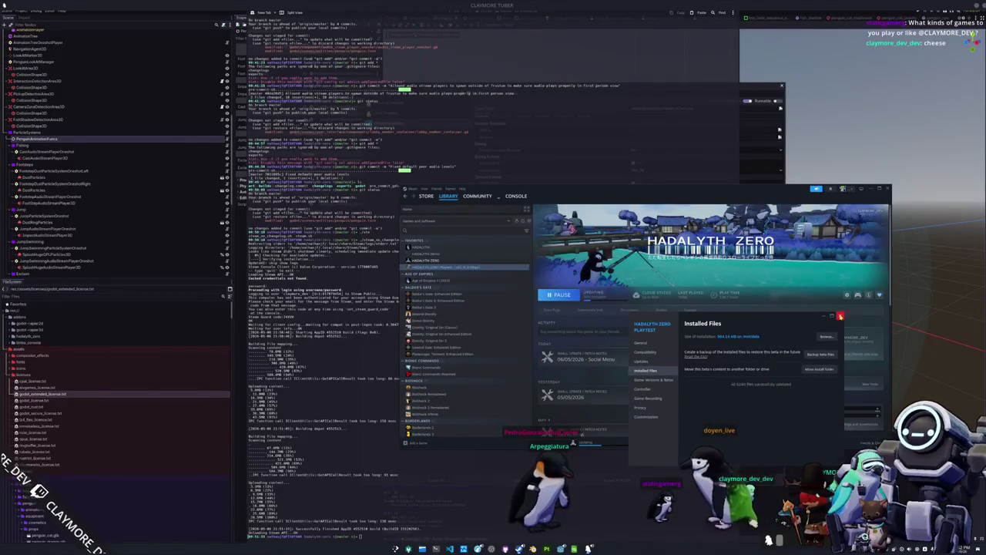
Step: Close Properties and open the install folder via Manage > Browse local files
left_click(840, 316)
left_click(847, 295)
mouse_move(855, 330)
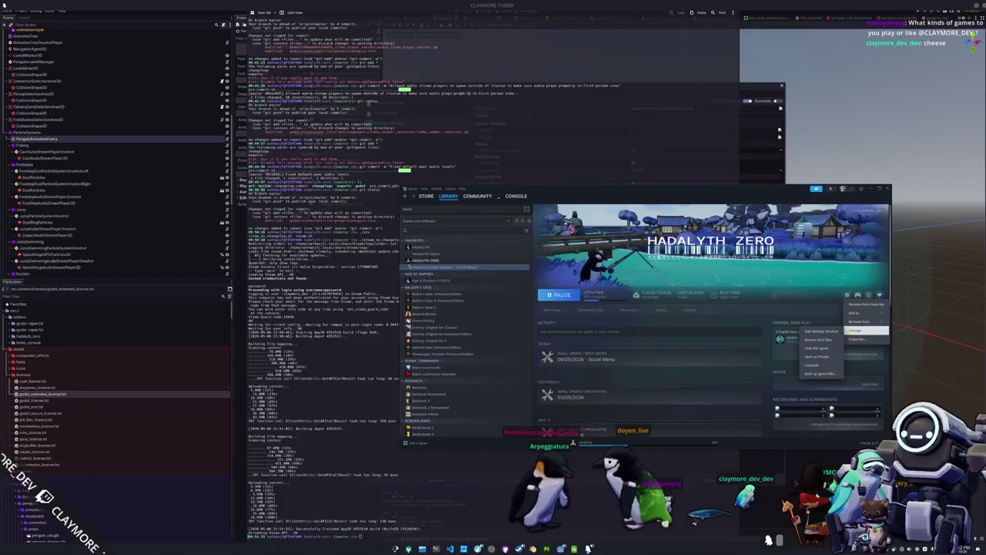
left_click(815, 340)
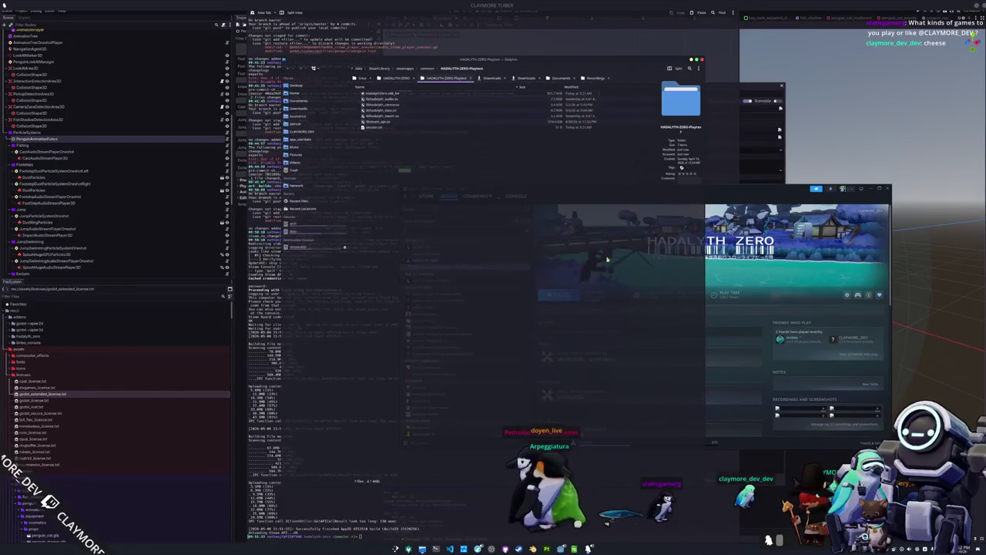
Step: Look through the HADALYTH-ZERO-Playtest folder in Dolphin, then close its window
scroll(402, 166, "up", 2, "ctrl")
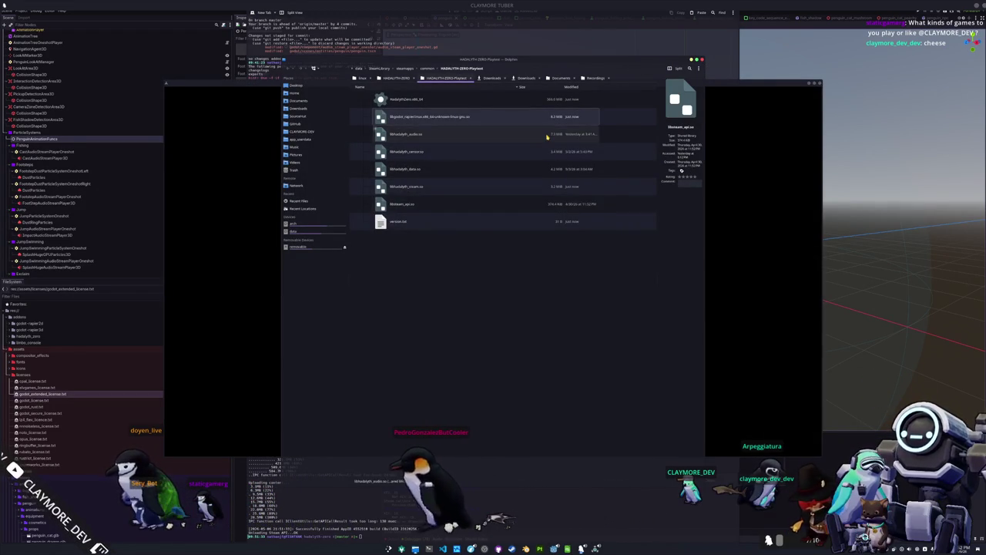
left_click(702, 59)
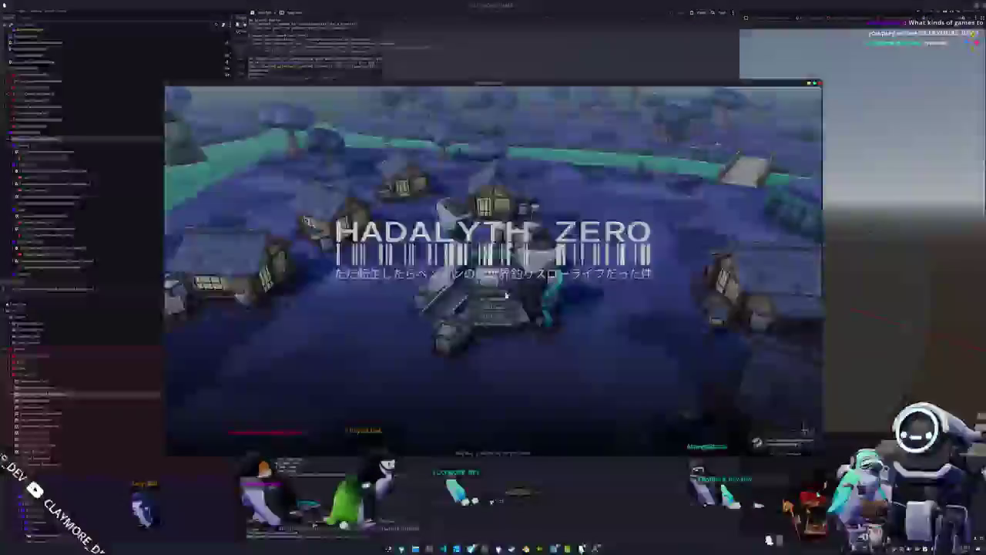
Step: Start playing, then open global_time.gd in the code editor with quick open
left_click(506, 295)
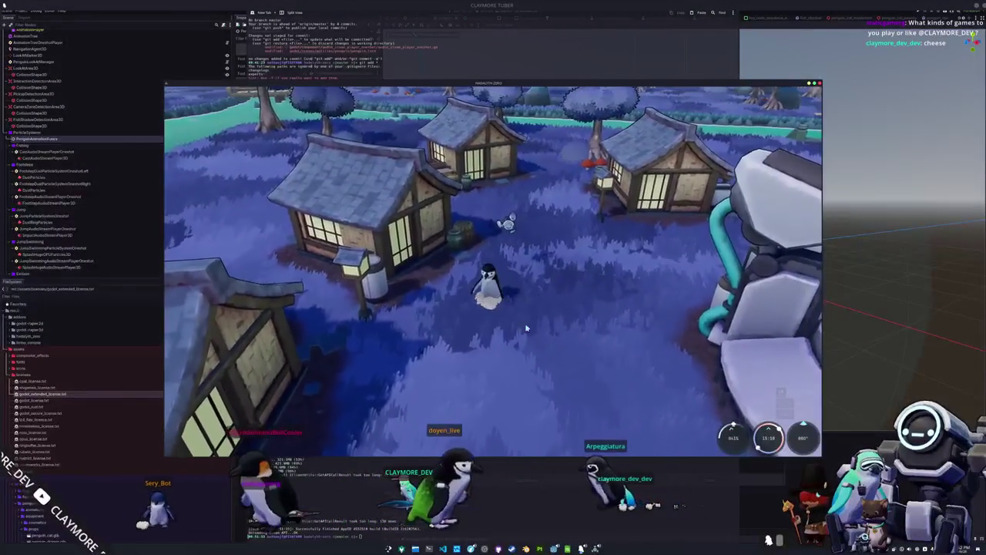
left_click(466, 542)
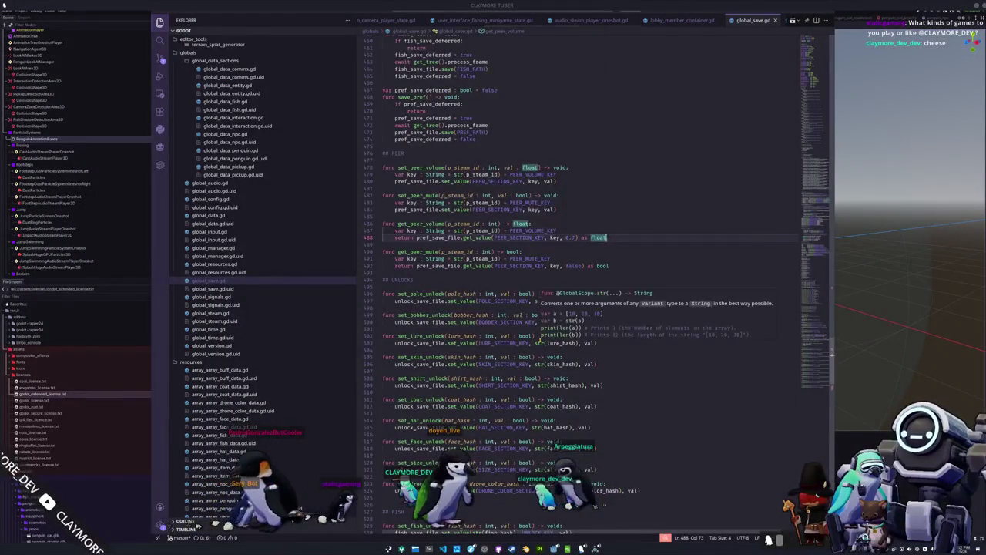
key("ctrl+p")
type("global_p")
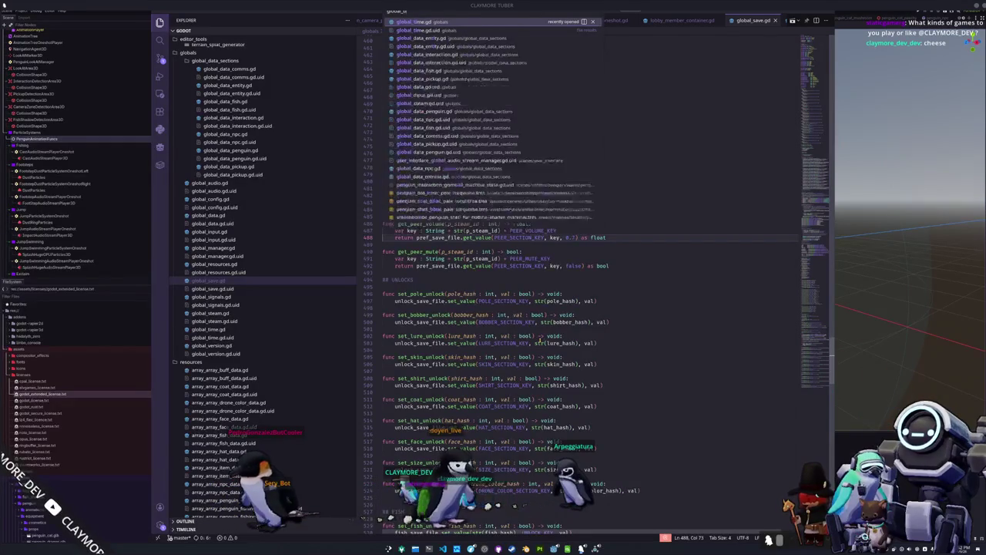
key("Return")
Step: Return to the game, orbit the camera around the village, and go back to the main menu
key("alt+Tab")
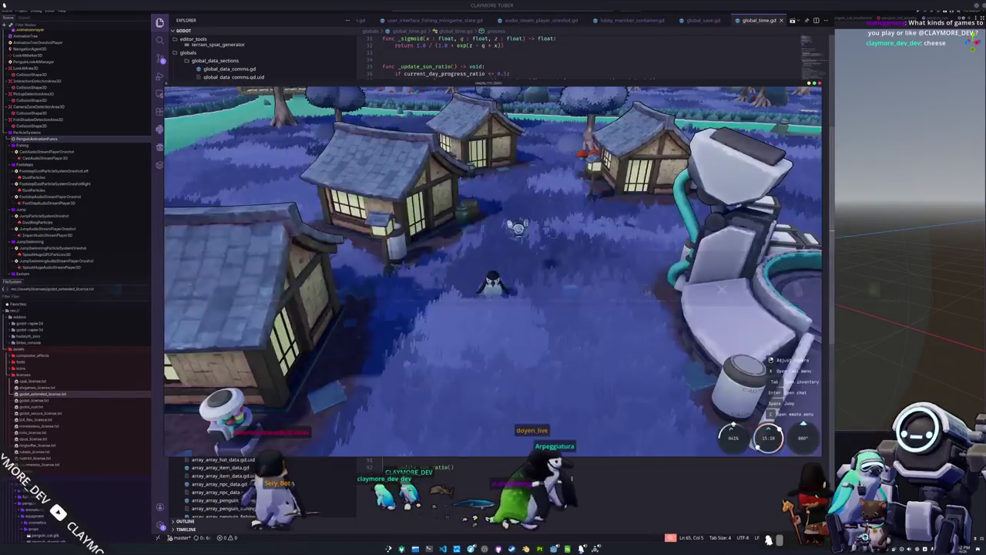
mouse_move(542, 369)
right_mouse_down()
mouse_move(468, 295)
mouse_move(490, 296)
right_mouse_up()
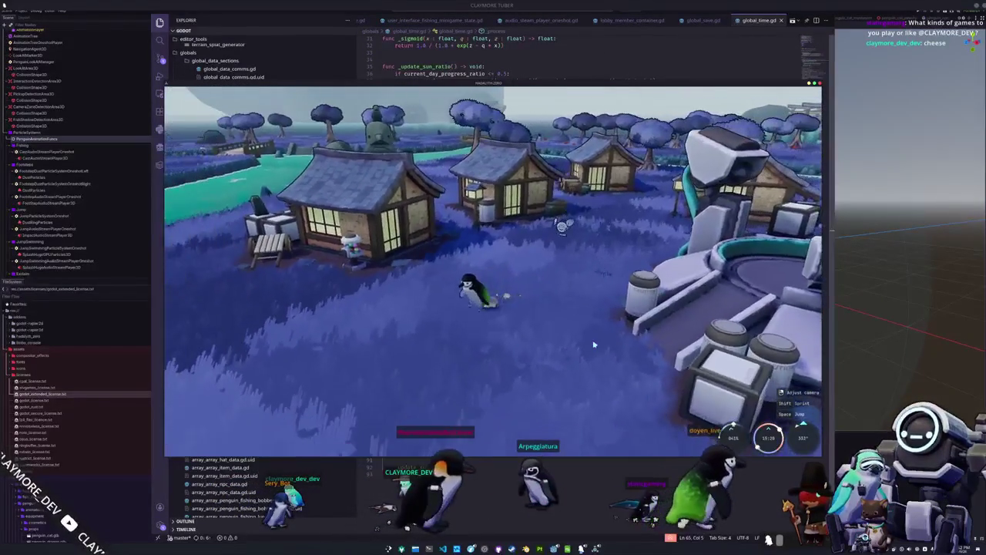
key("Escape")
left_click(491, 276)
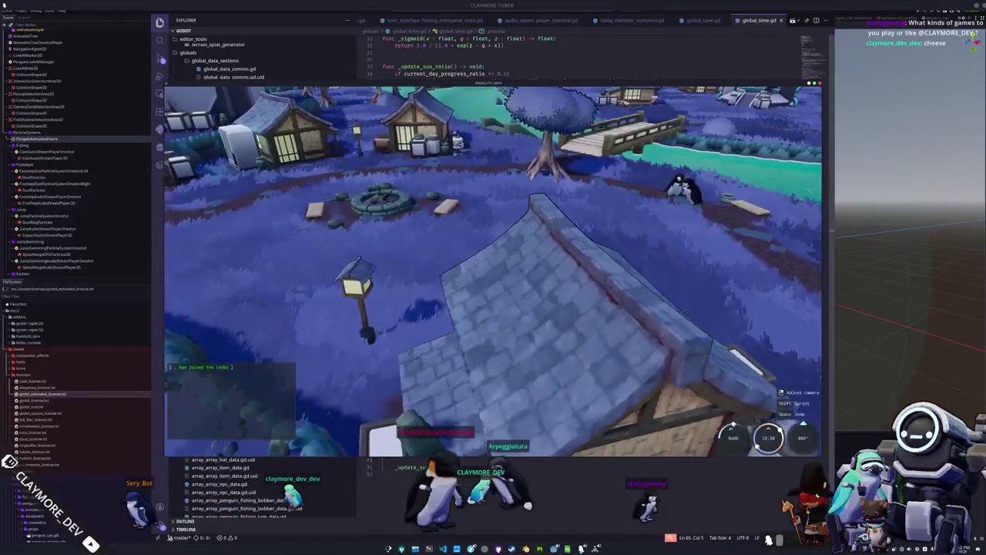
Step: Walk the penguin over the bridge to the black monolith, sit facing it, and quit to desktop
key("w")
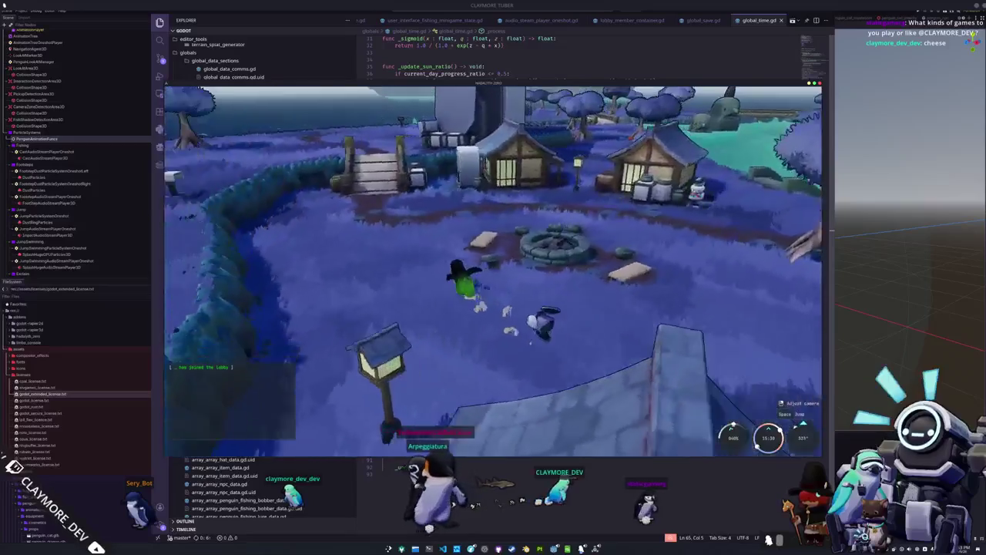
key("w")
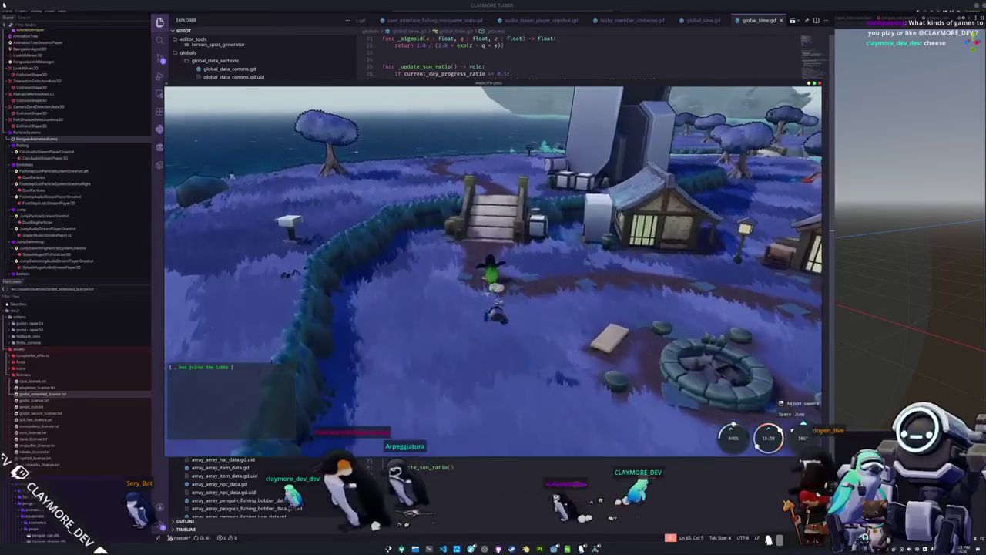
key("w")
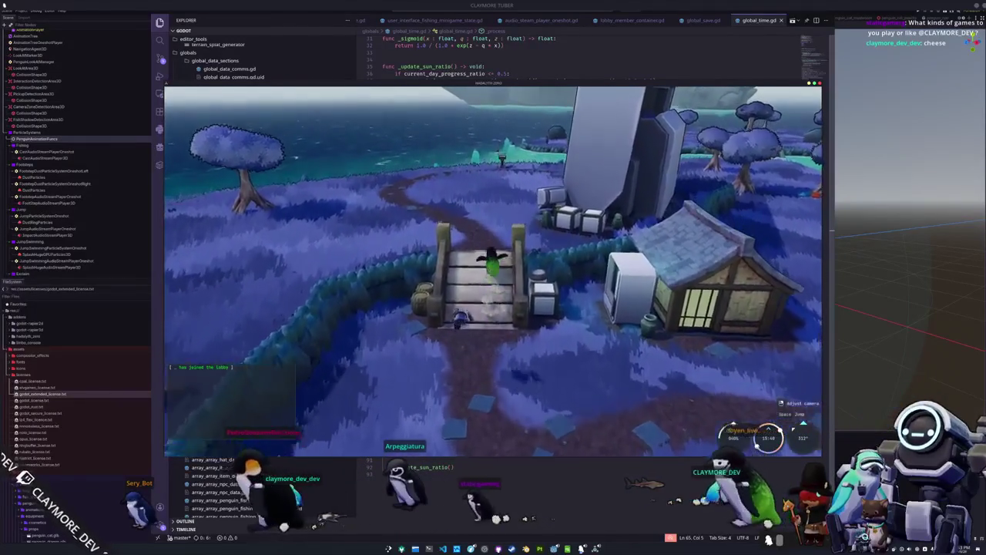
key("w")
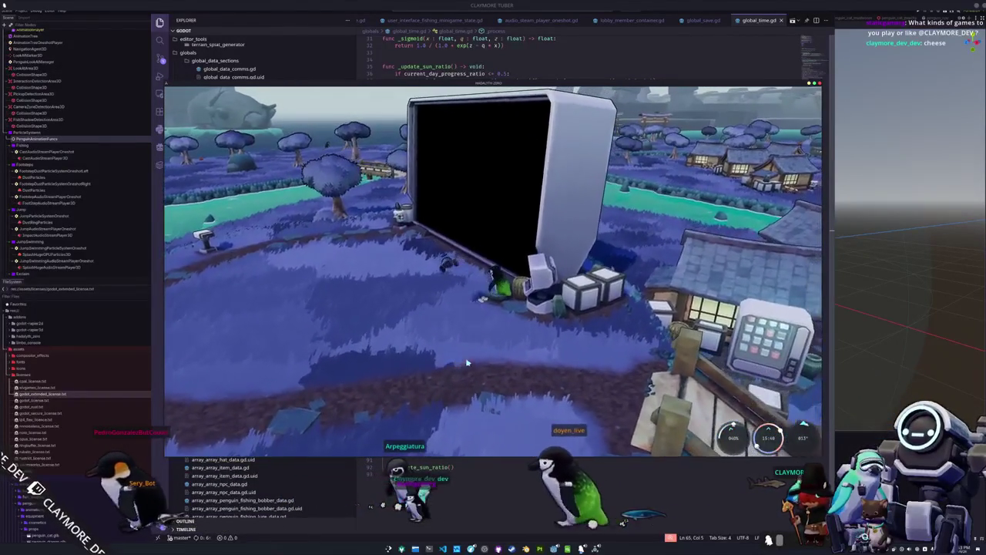
key("f")
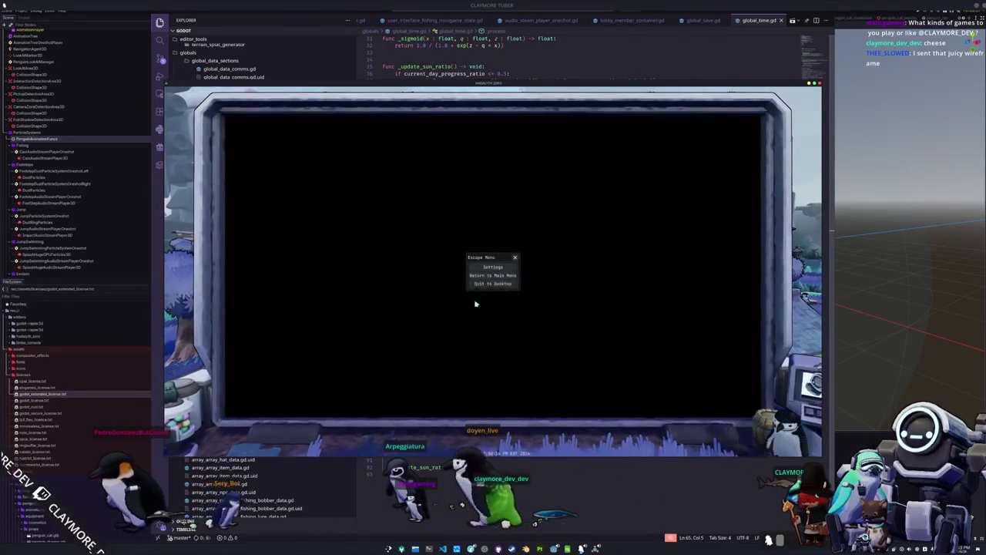
left_click(480, 290)
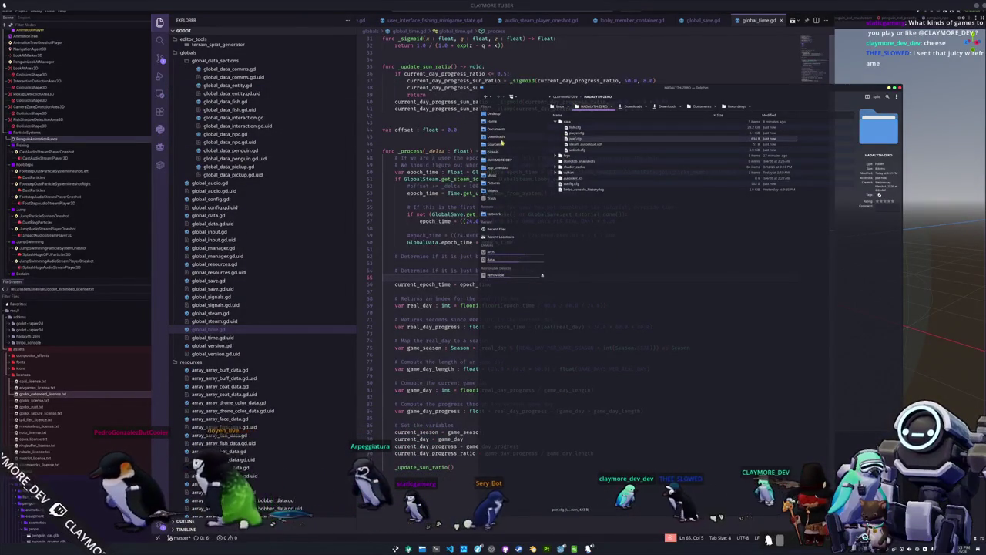
Step: Navigate to hadalyth-zero > exports > personal and select its first file
left_click(502, 144)
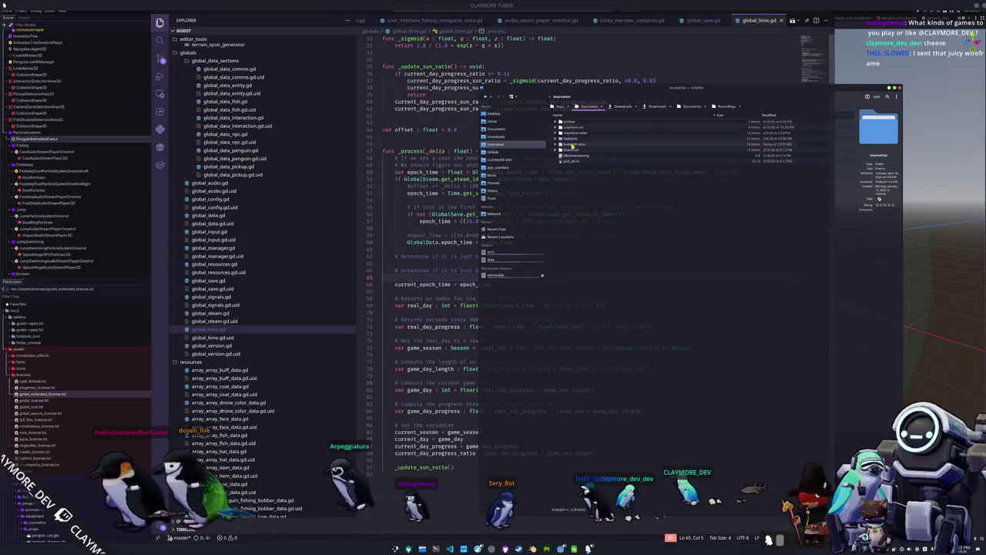
left_click(572, 144)
left_click(568, 144)
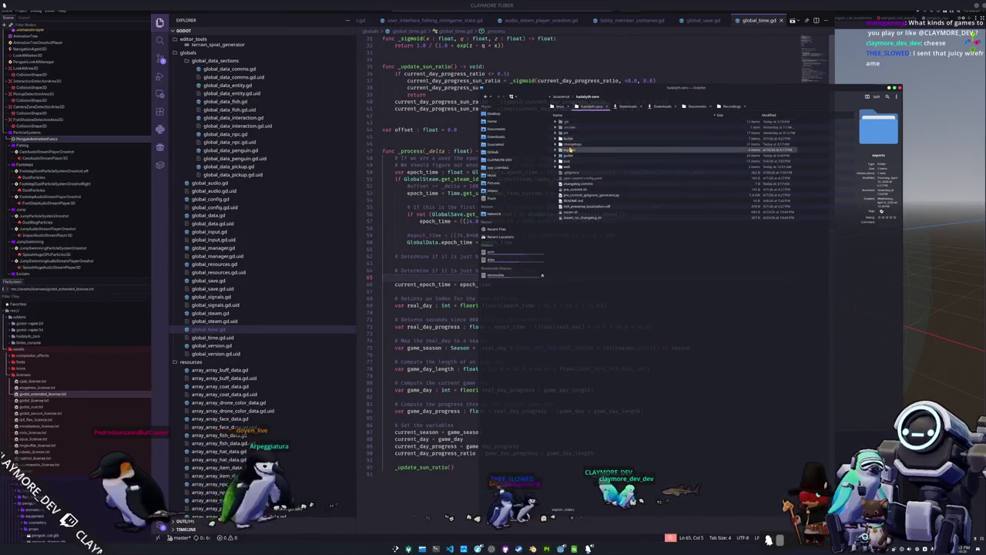
left_click(570, 131)
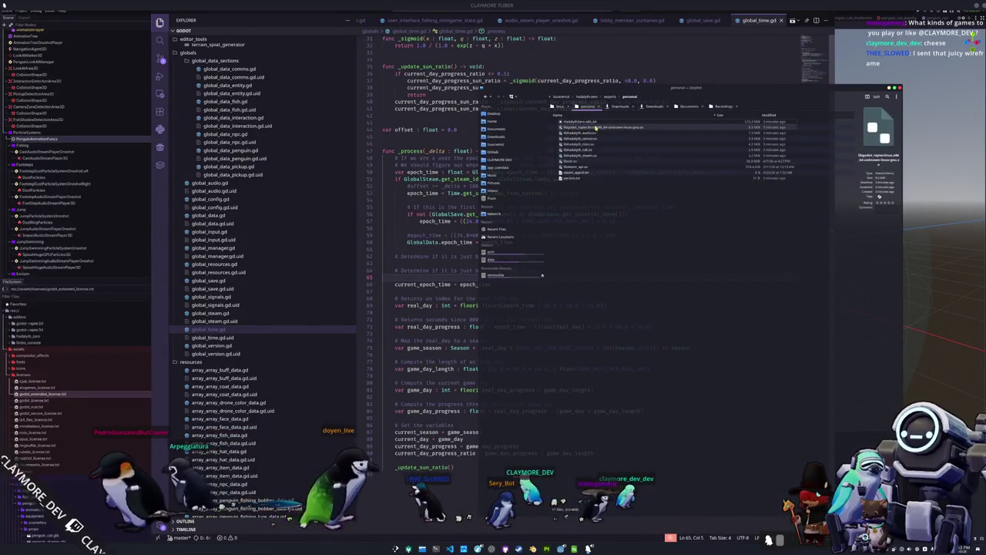
left_click(592, 122)
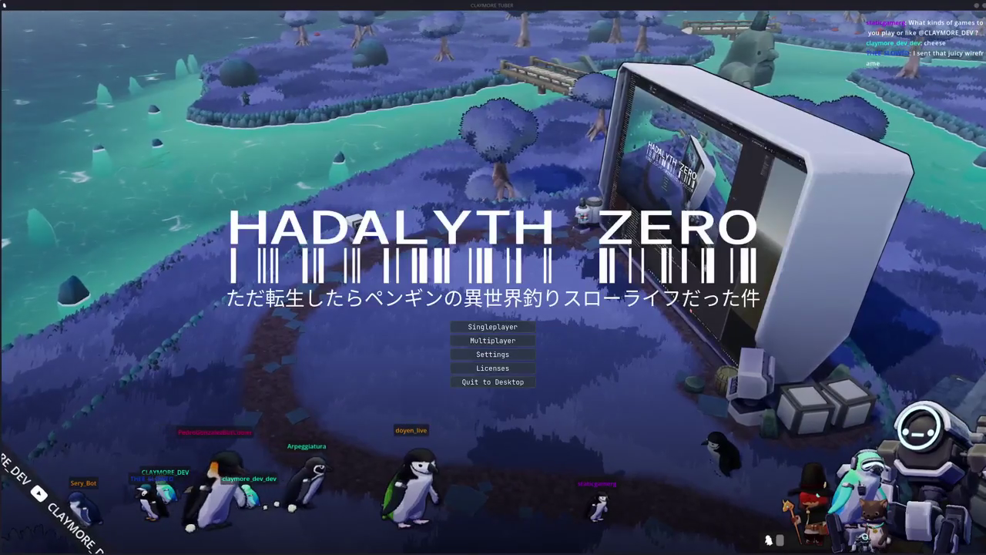
Step: Create and confirm a new lobby from the game's Multiplayer menu
left_click(493, 340)
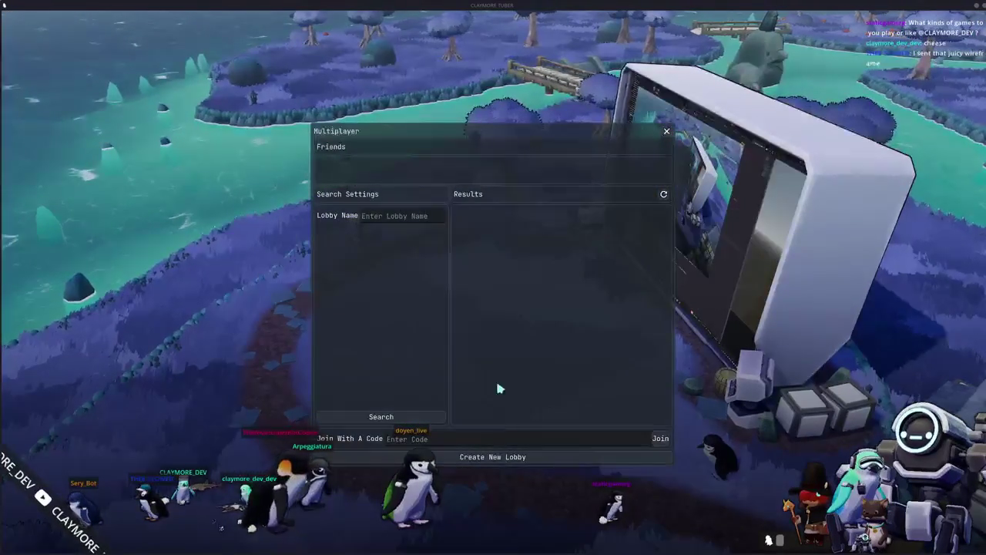
left_click(486, 457)
left_click(507, 337)
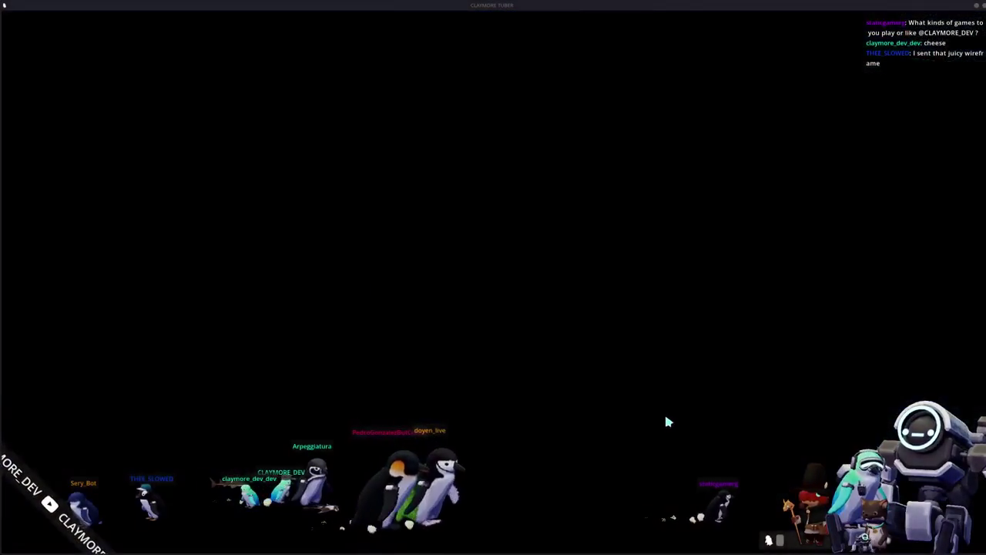
Step: Close the inventory and walk the penguin across both wooden bridges to the big monitor screen
key("i")
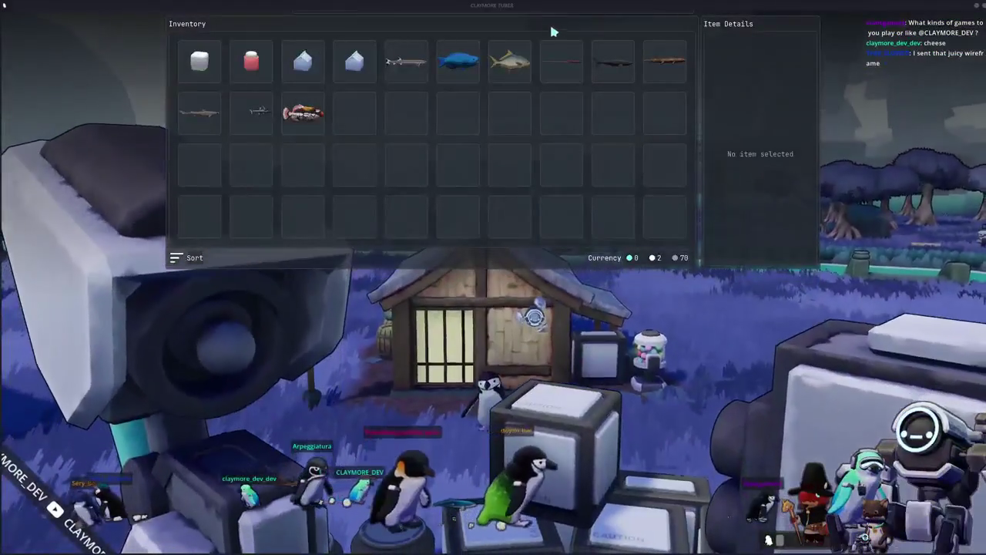
key("i")
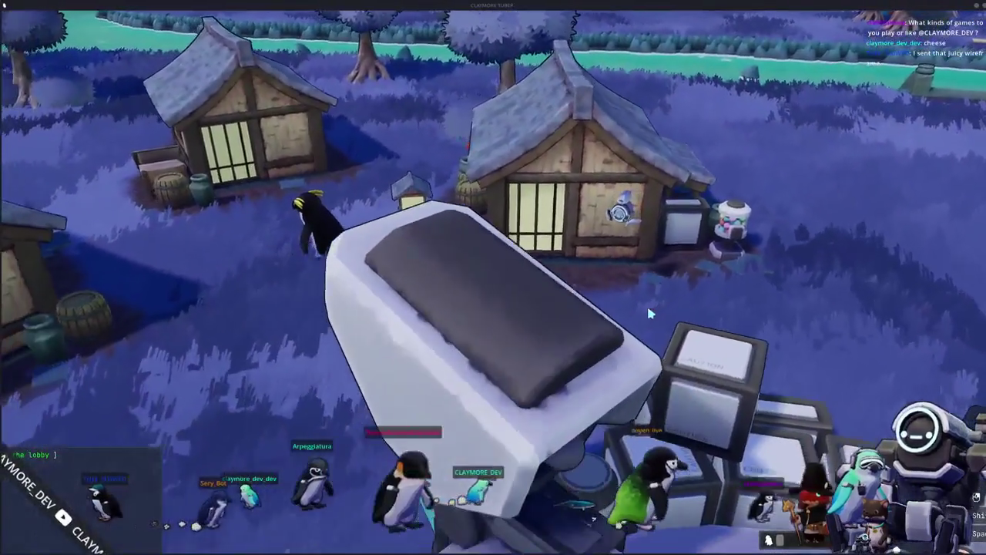
mouse_move(648, 310)
right_mouse_down()
mouse_move(770, 309)
mouse_move(672, 303)
right_mouse_up()
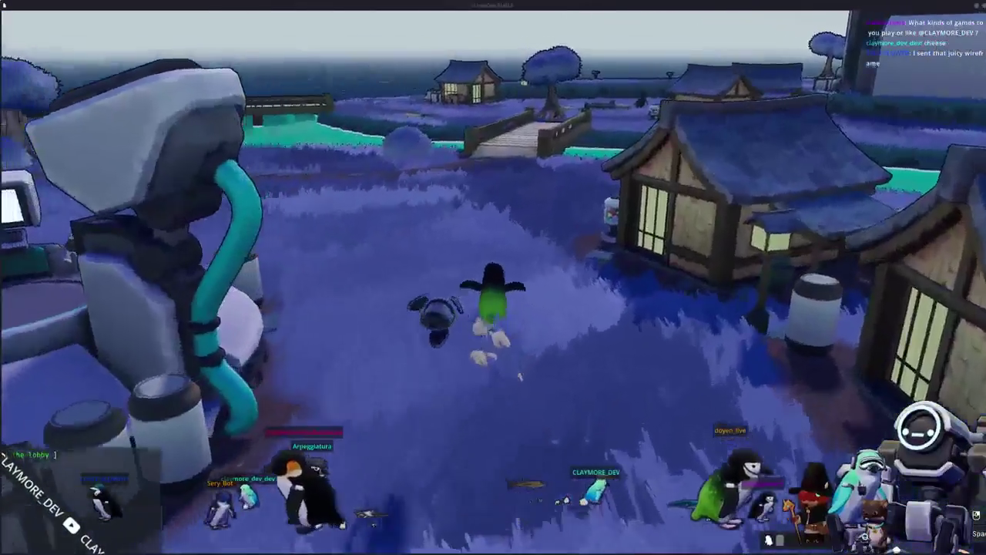
key("w")
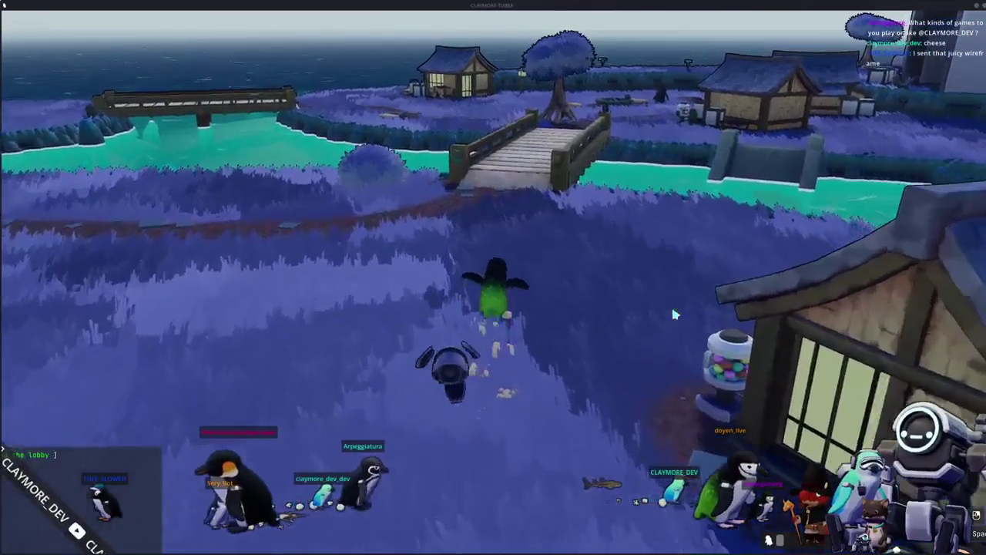
key("w")
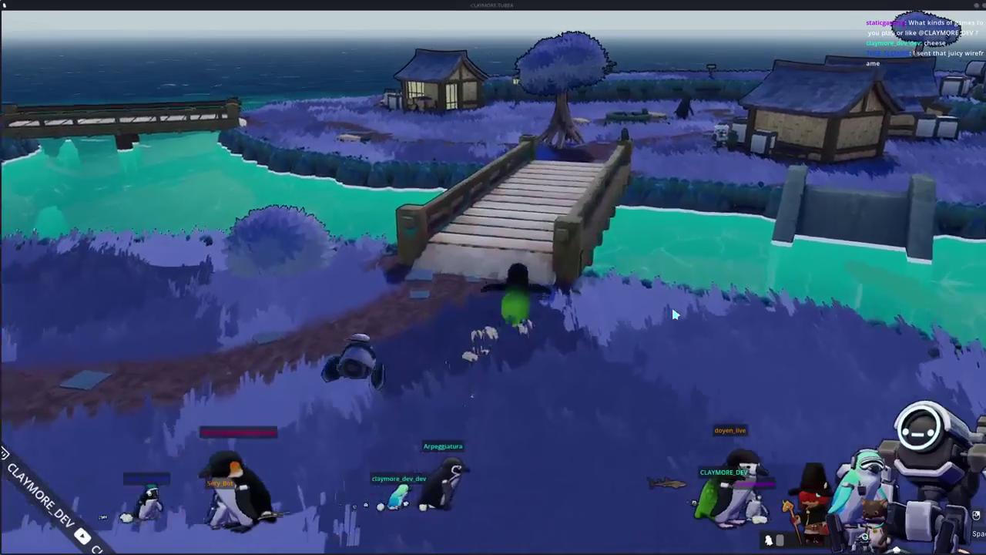
key("w")
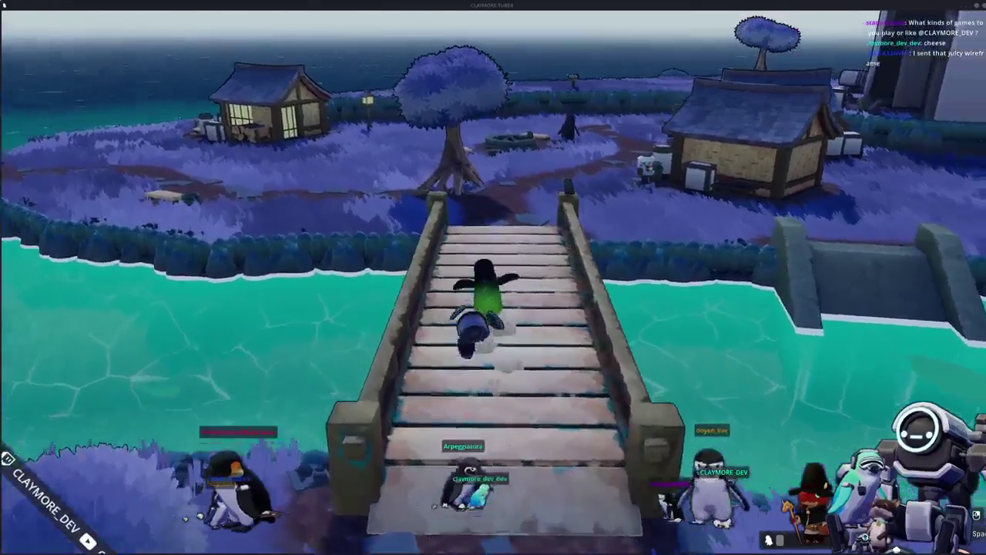
key("w")
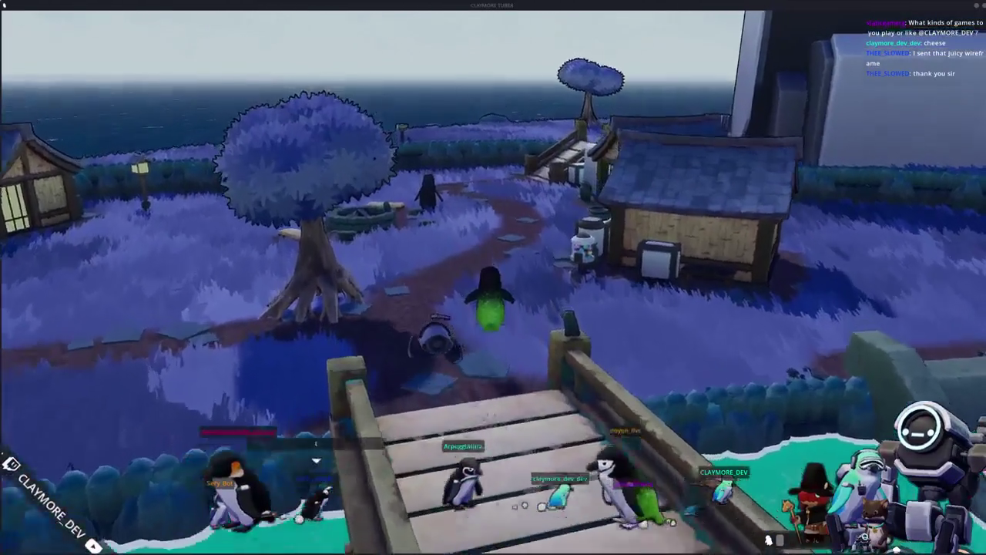
key("w")
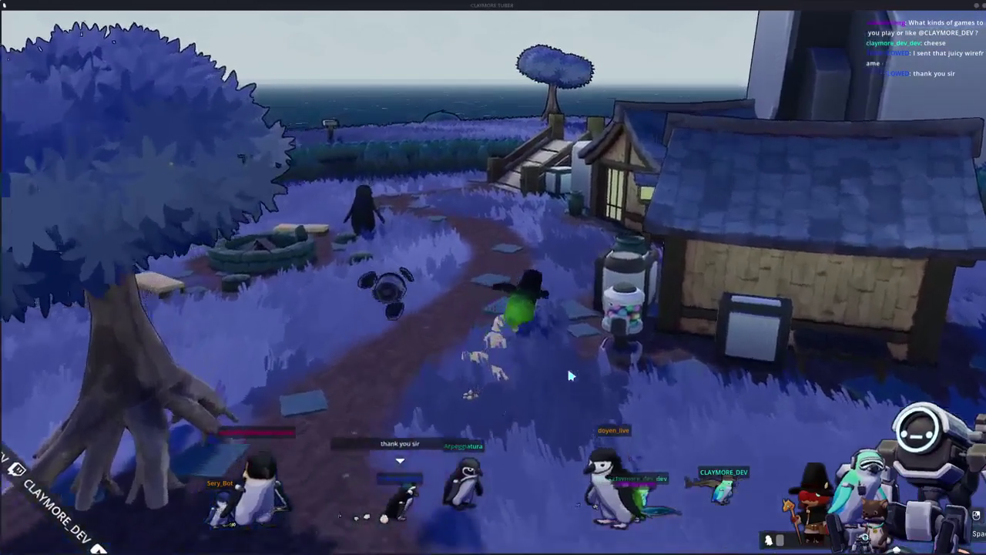
key("w")
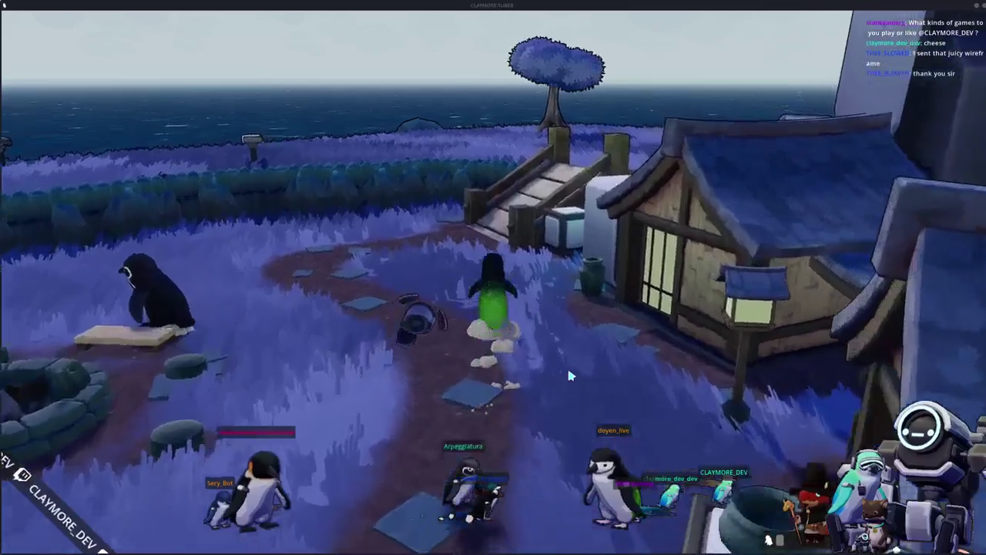
key("w")
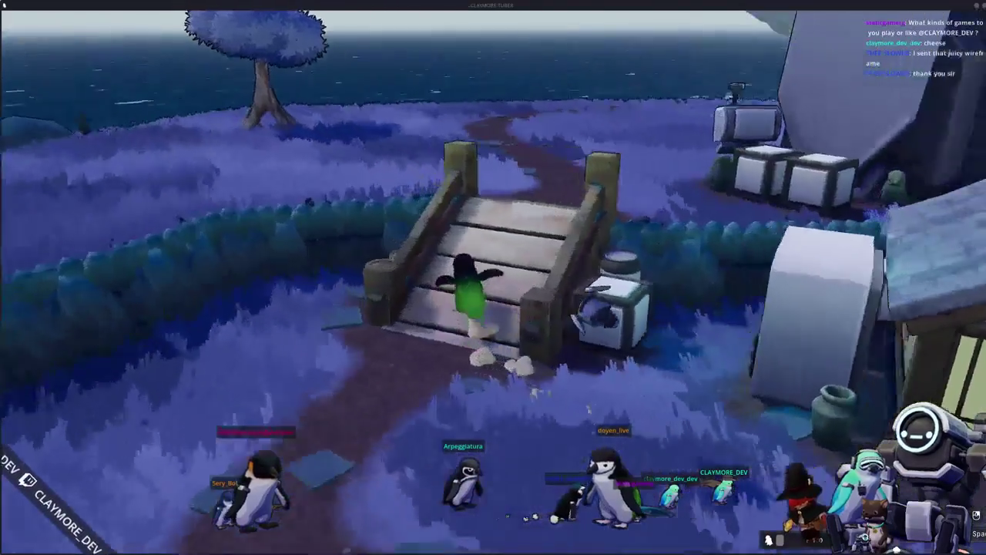
key("w")
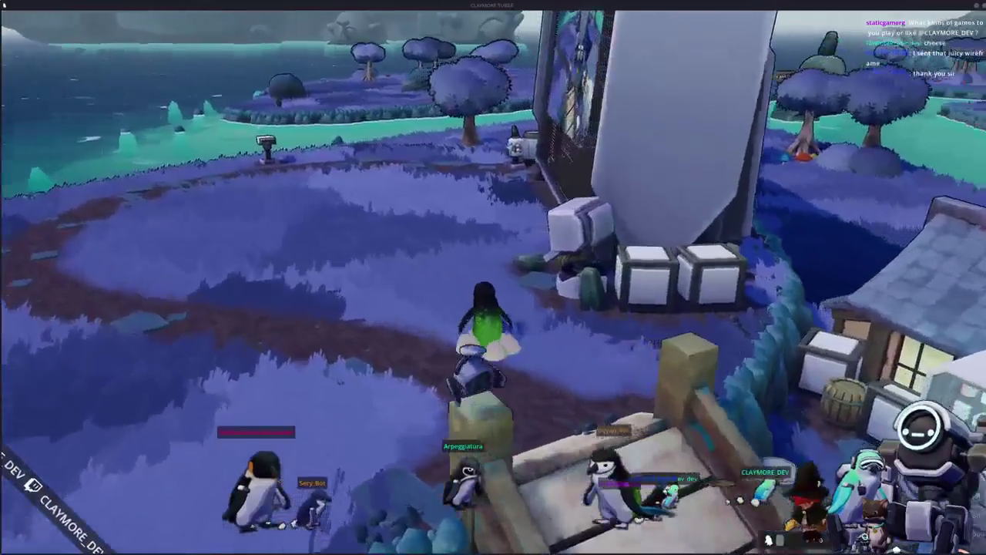
key("w")
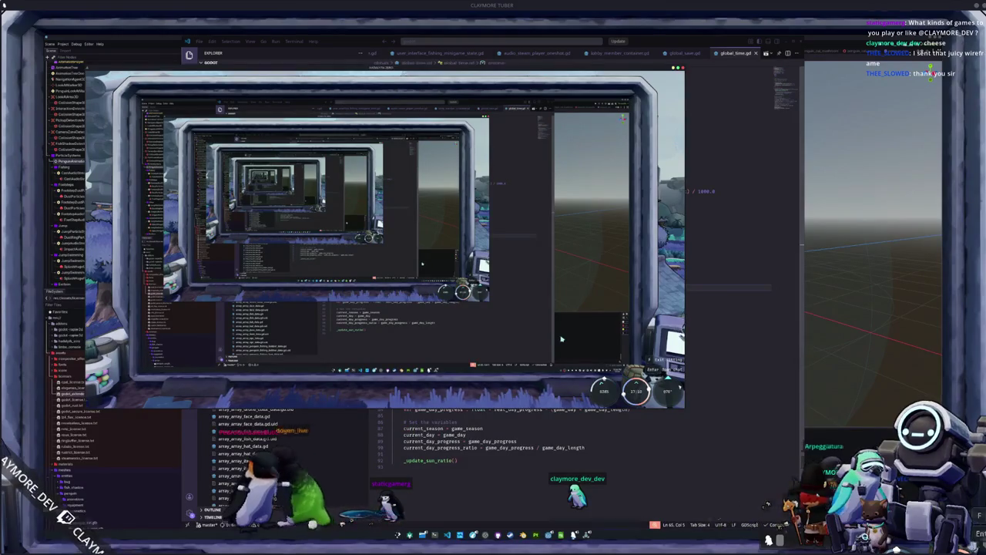
Step: Open Settings from the pause menu and enable the picture and voice chat whitelists
key("i")
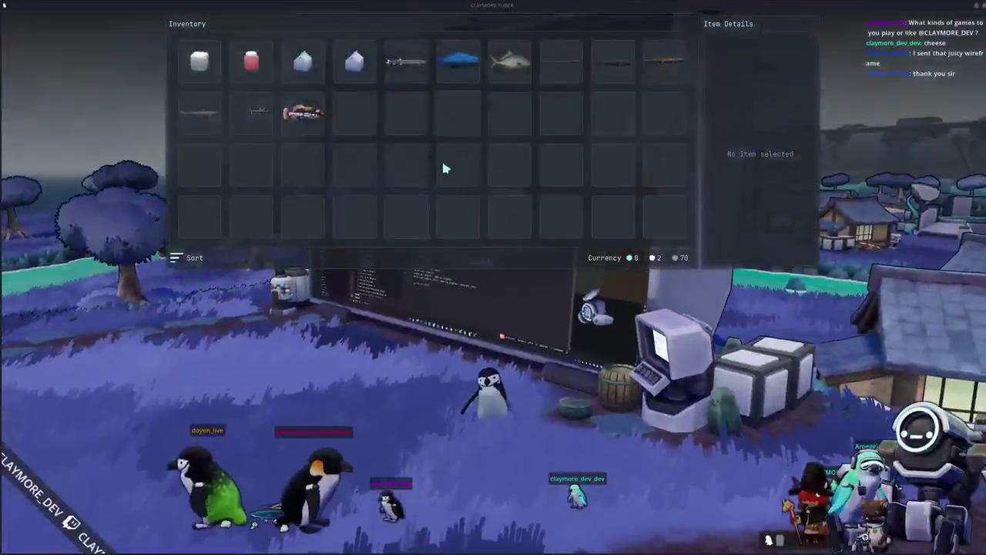
key("i")
key("Escape")
left_click(488, 285)
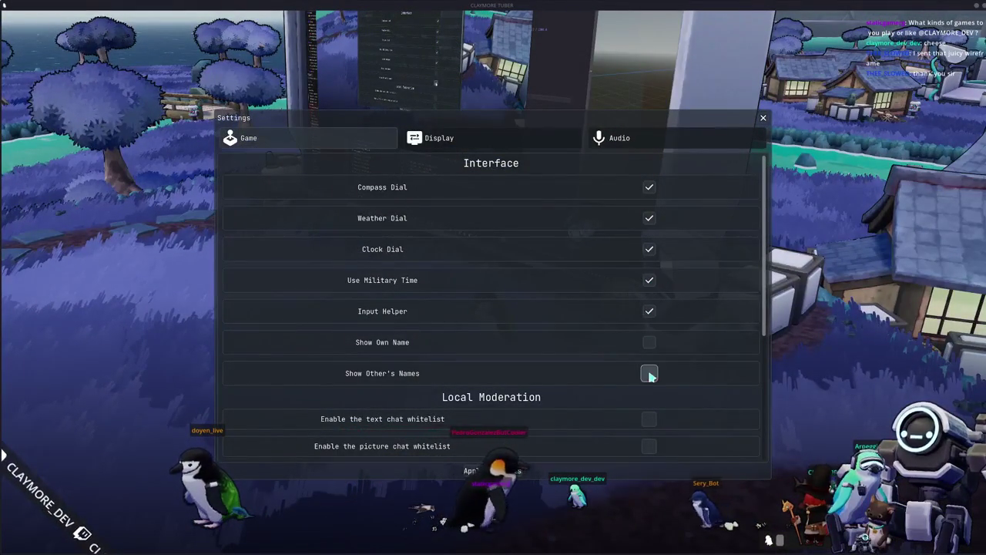
scroll(587, 339, "down", 3)
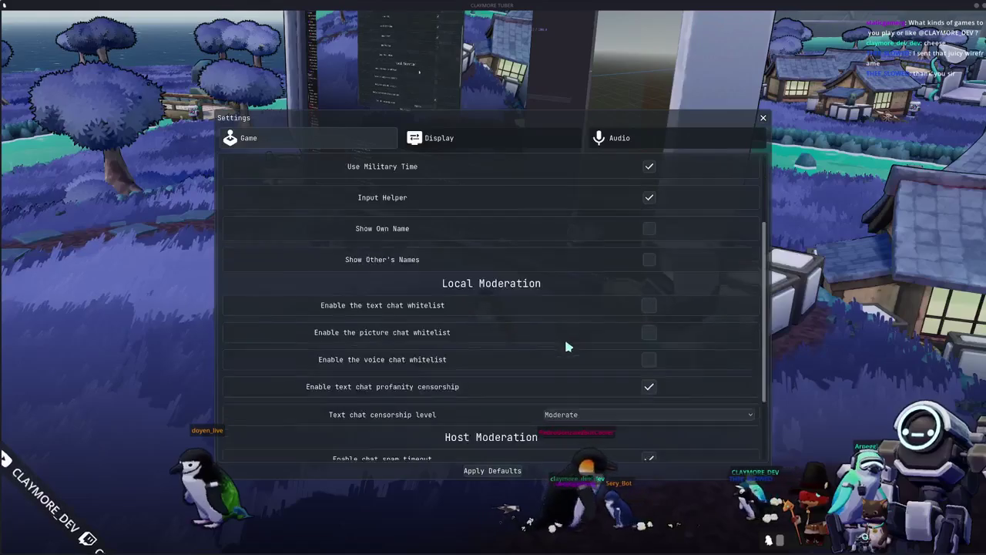
left_click(647, 308)
left_click(649, 332)
left_click(649, 359)
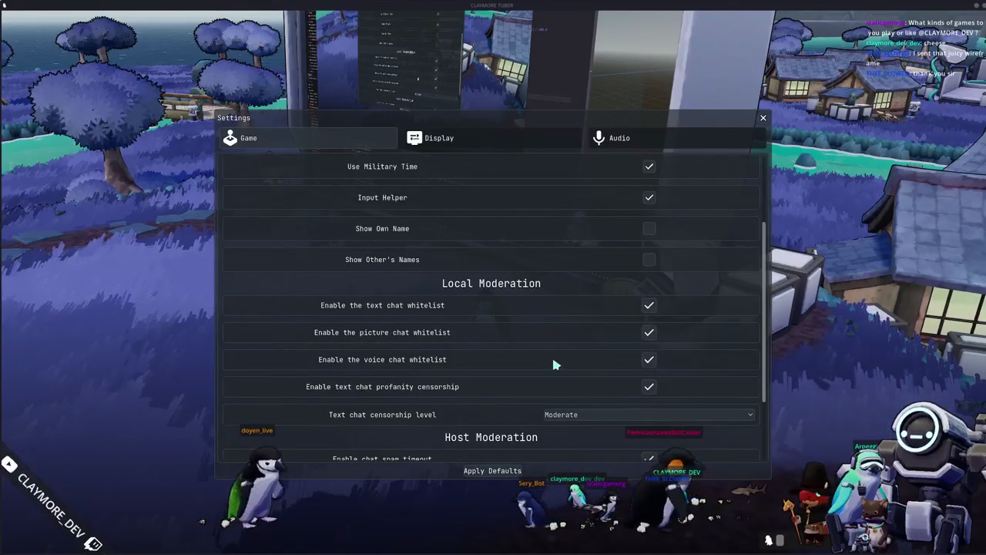
left_click(650, 306)
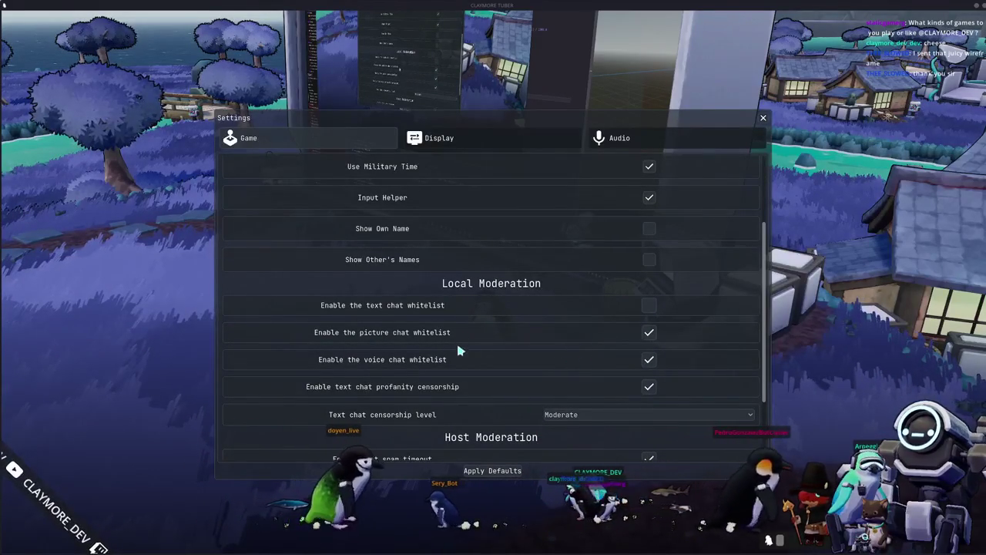
Step: Untick Input Helper, Clock Dial, Weather and Compass, then close settings and approach the desk monitor
scroll(455, 370, "down", 3)
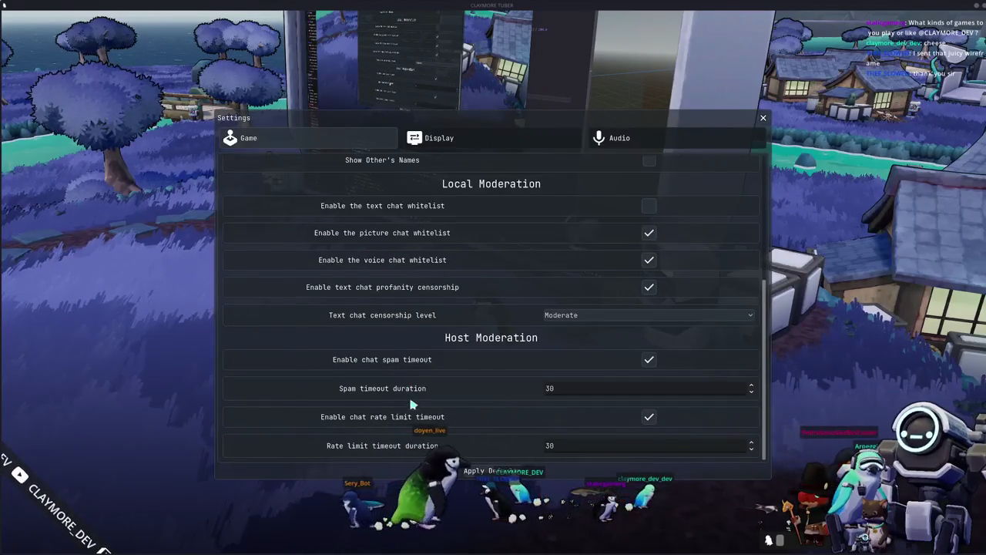
scroll(460, 436, "up", 2)
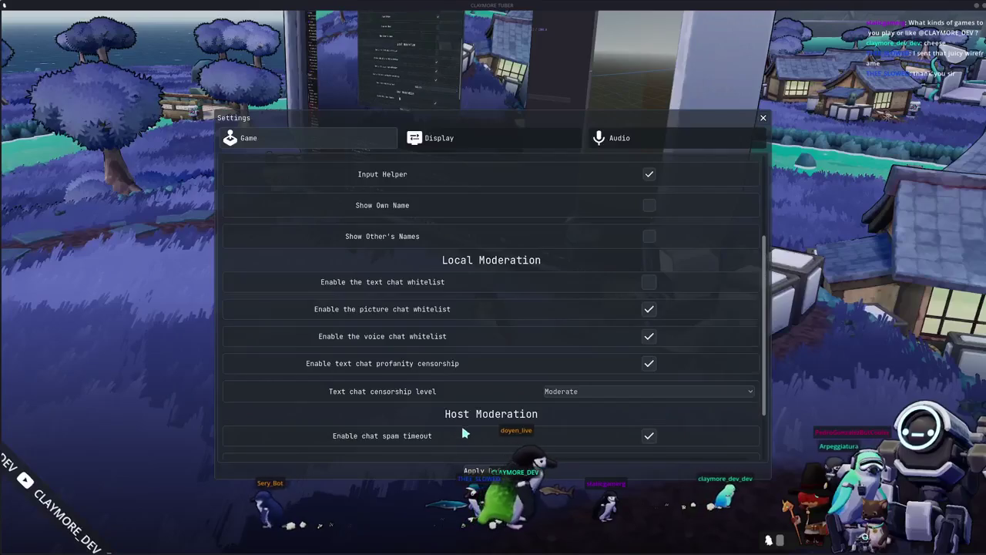
scroll(461, 422, "up", 4)
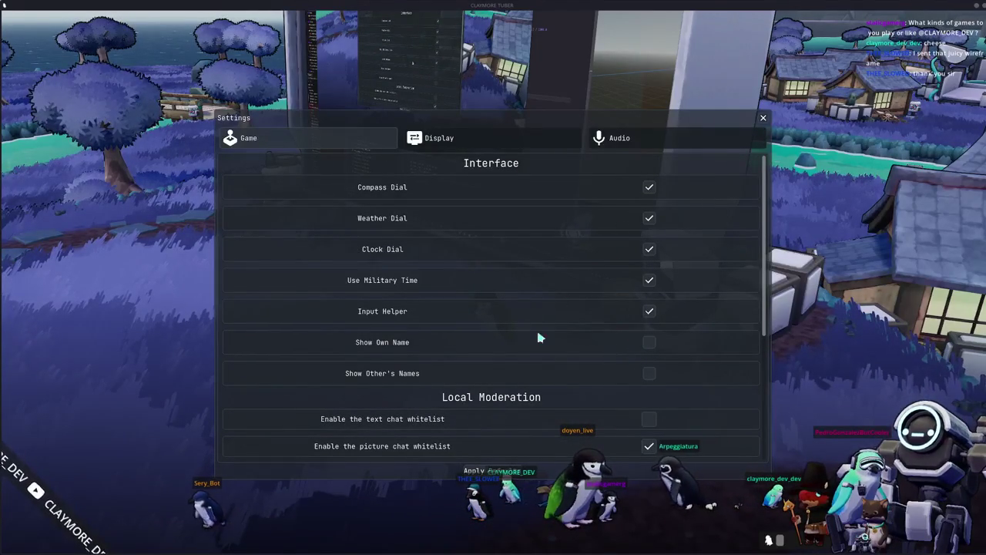
left_click(649, 310)
left_click(649, 249)
left_click(649, 218)
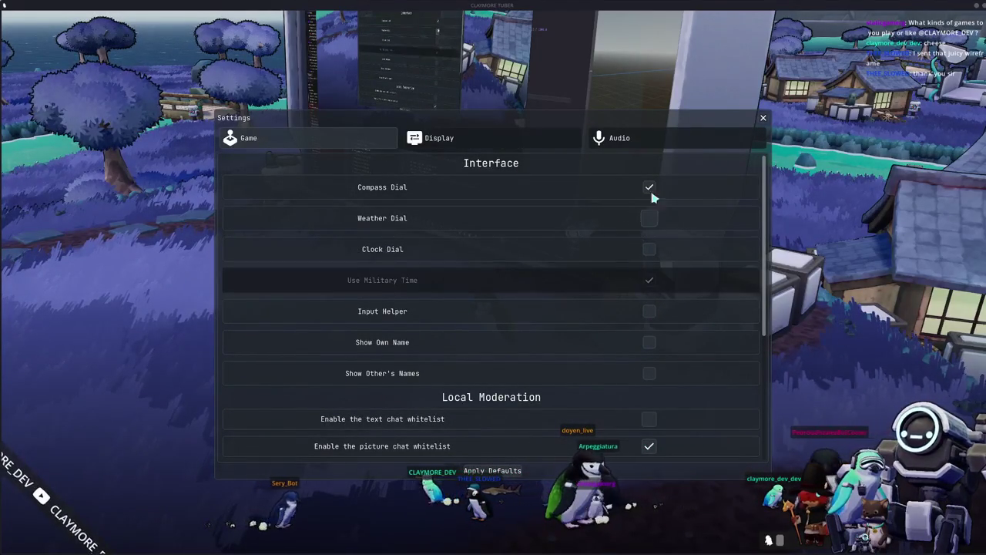
left_click(649, 189)
key("Escape")
key("Escape")
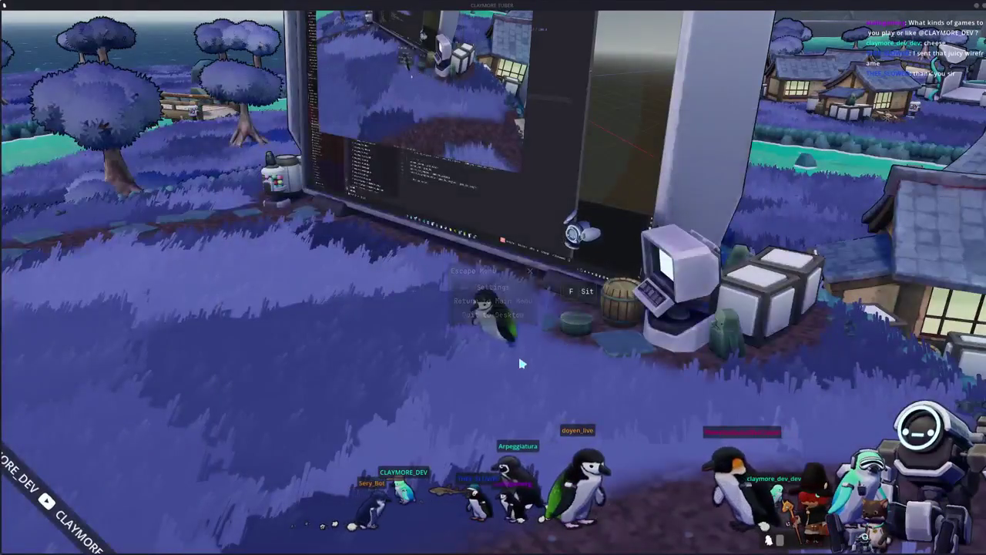
key("f")
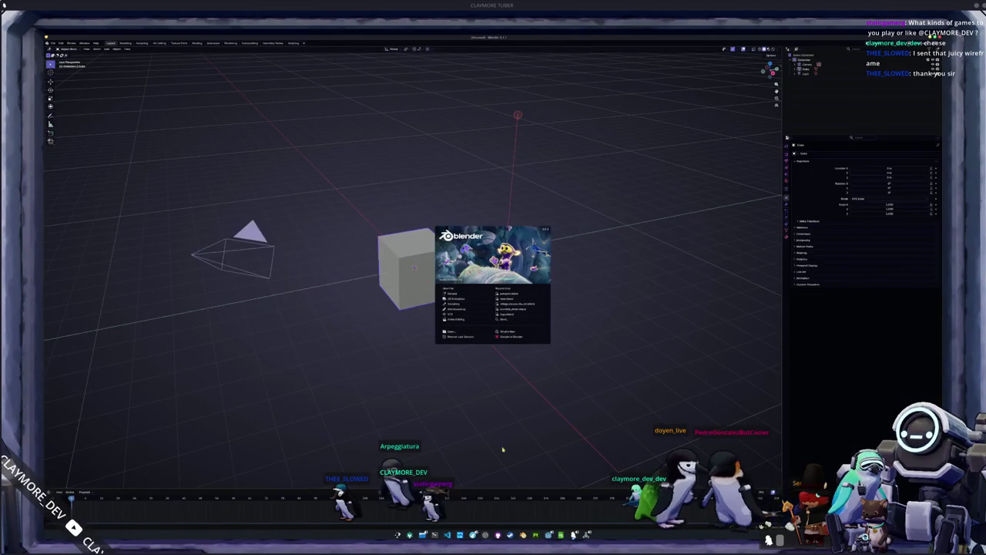
Step: Open the penguin project from Recent Files and select its armature in the Outliner
left_click(510, 294)
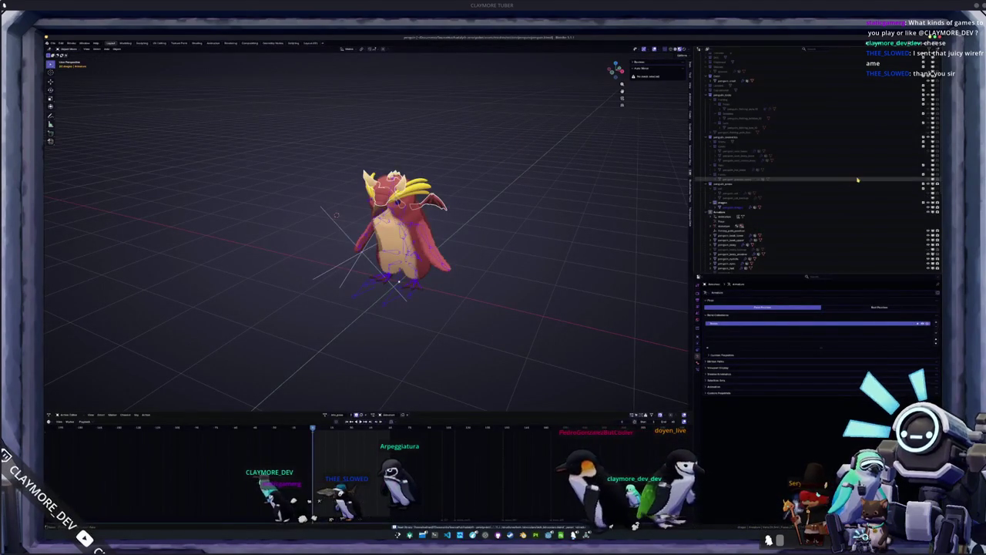
left_click(855, 205)
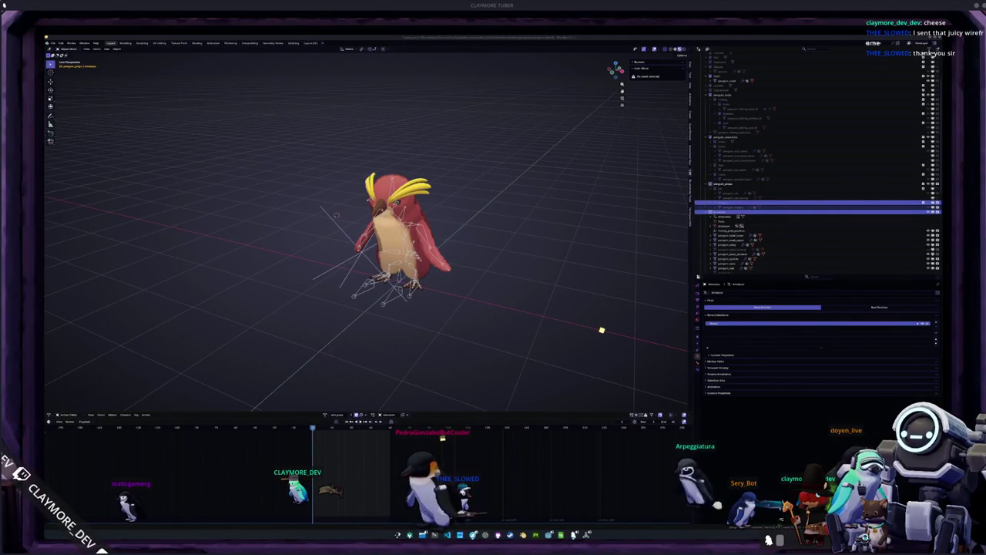
Step: Open the second recent broadcast from the channel's Videos tab and widen the window for chat
key("alt+Tab")
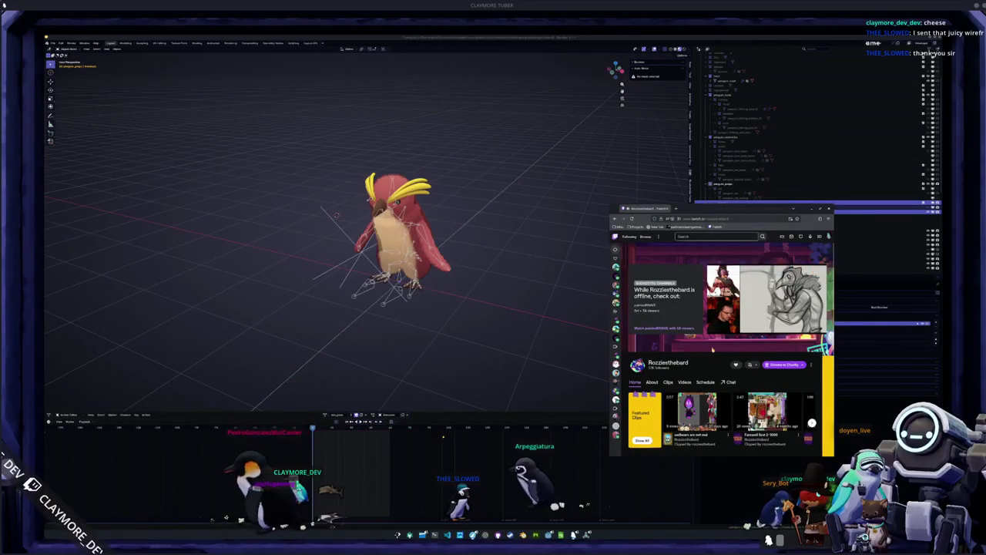
scroll(713, 349, "down", 3)
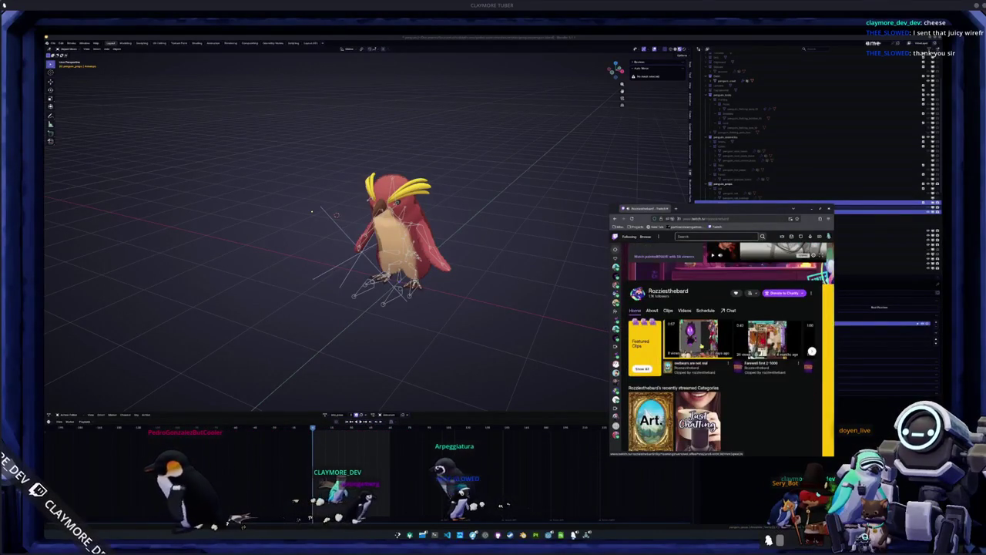
left_click(685, 310)
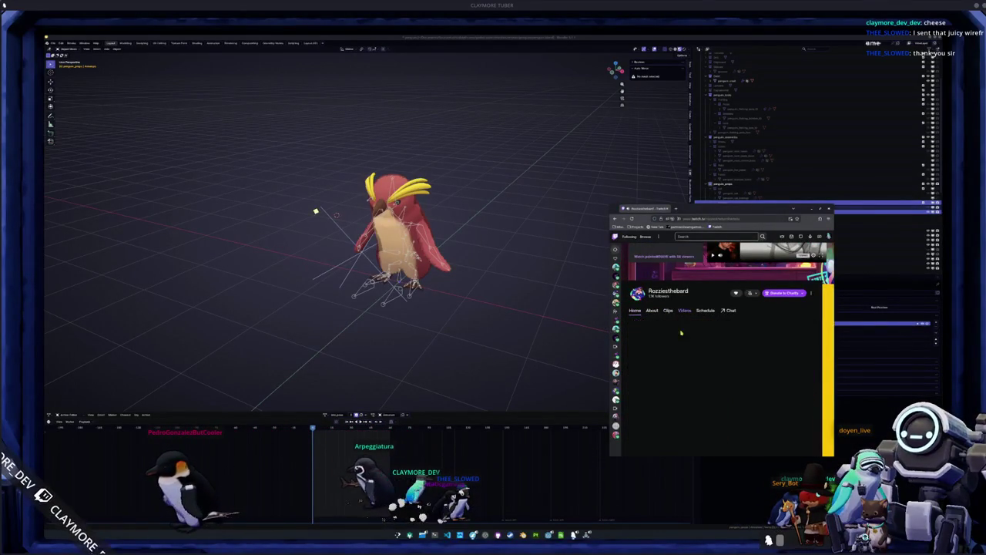
scroll(682, 347, "down", 1)
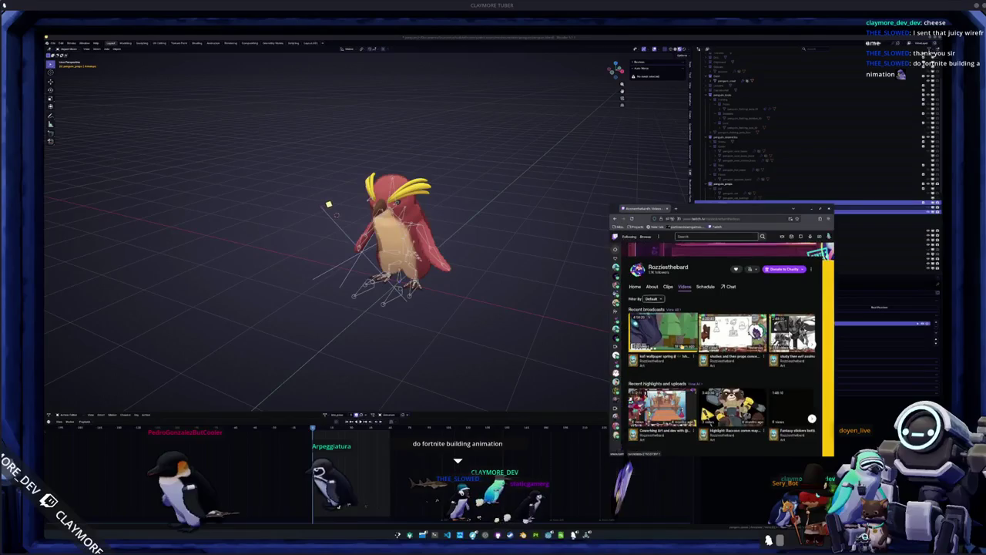
scroll(683, 353, "up", 1)
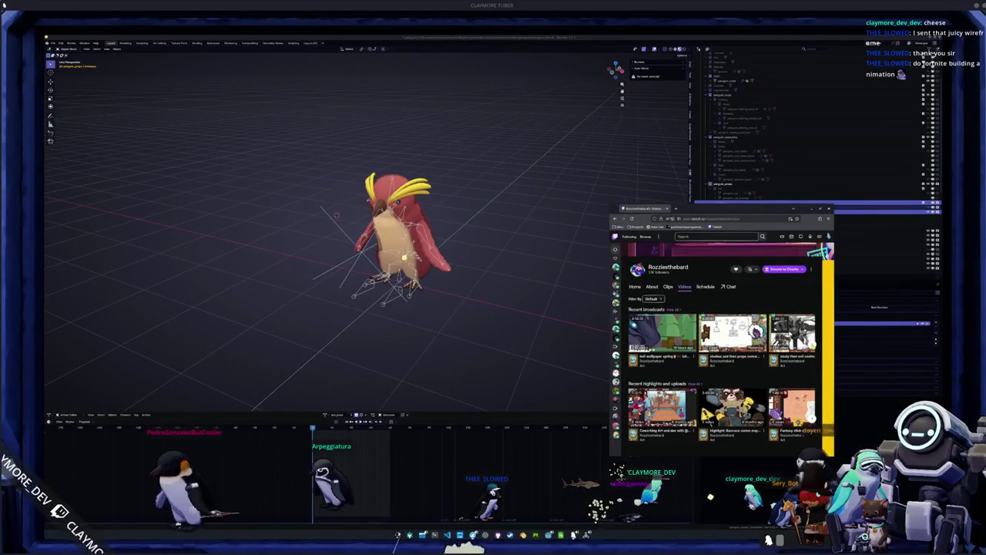
left_click(812, 345)
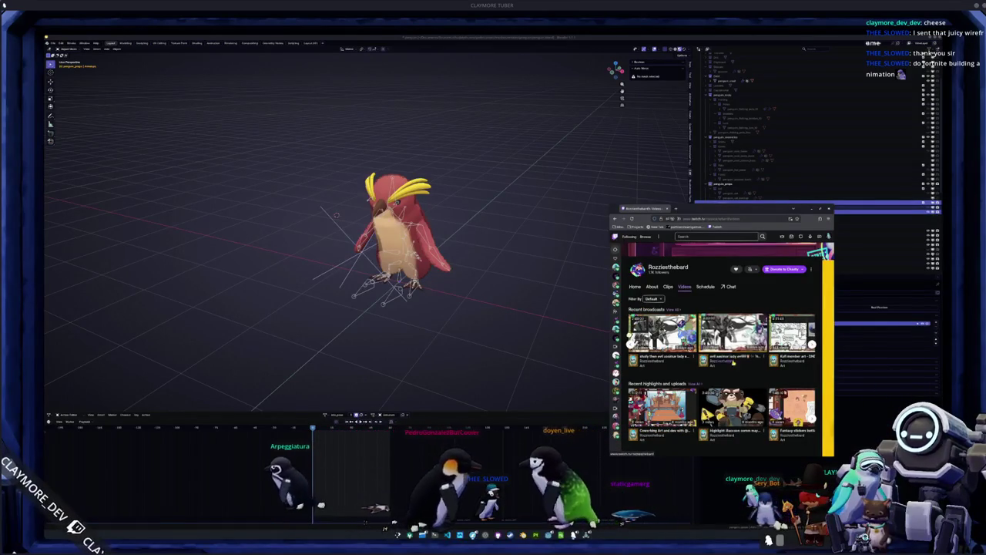
left_click(729, 342)
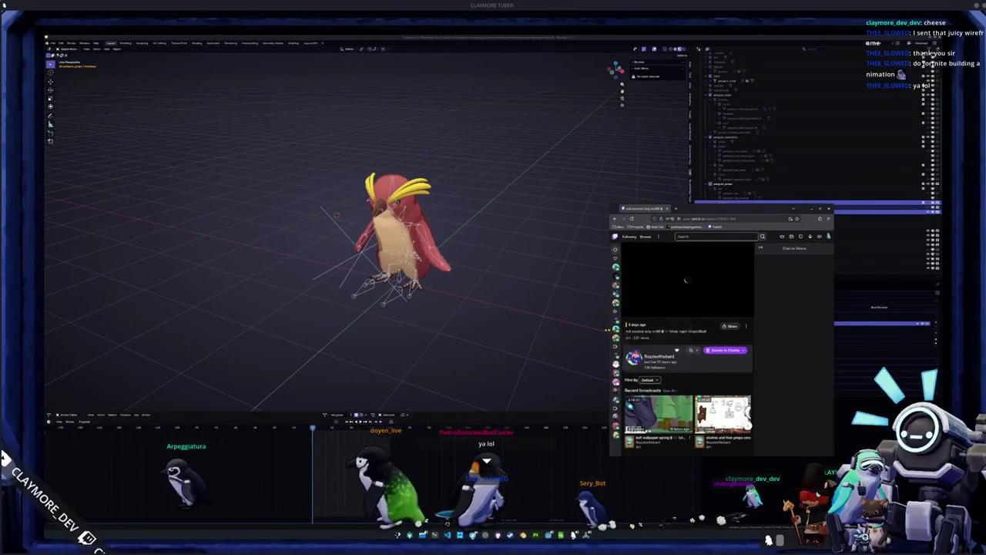
left_click_drag(609, 335, 543, 335)
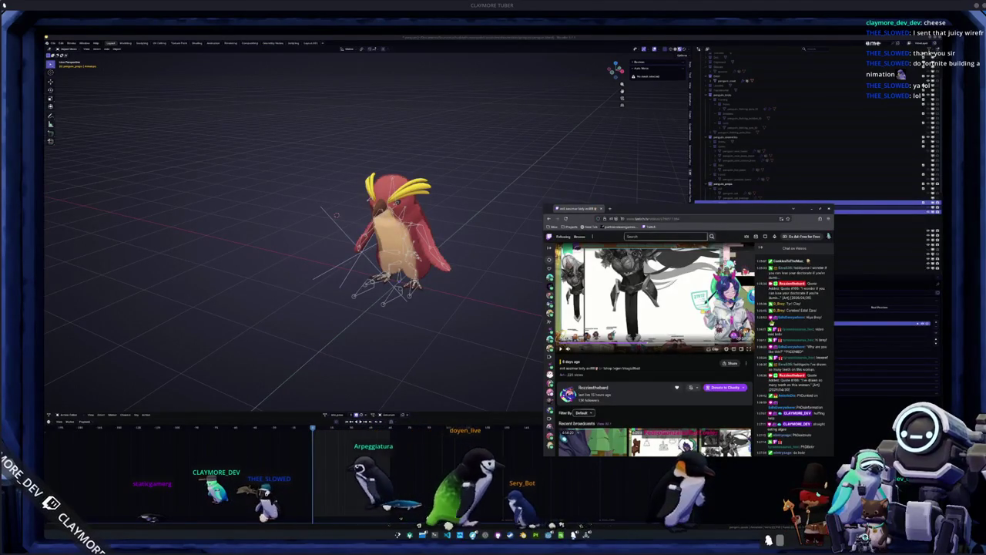
Step: Minimize the browser, select the penguin mesh, and tidy the Outliner collections
left_click(508, 288)
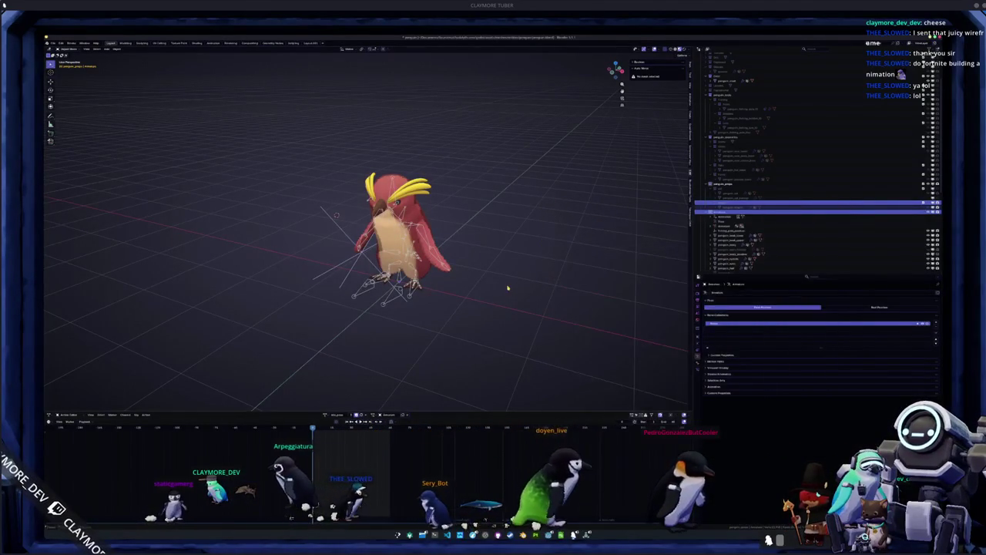
scroll(507, 285, "up", 3)
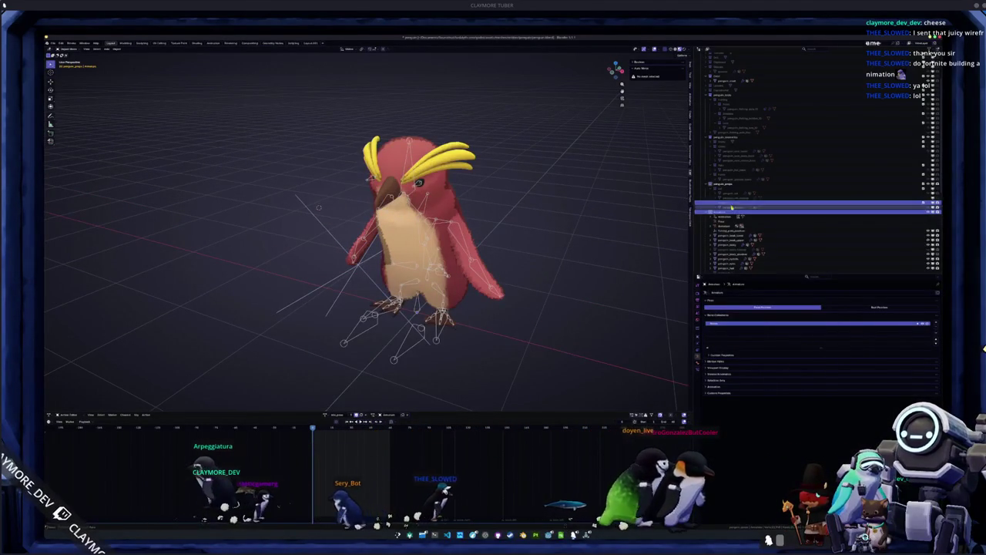
left_click(731, 195)
scroll(728, 177, "up", 3)
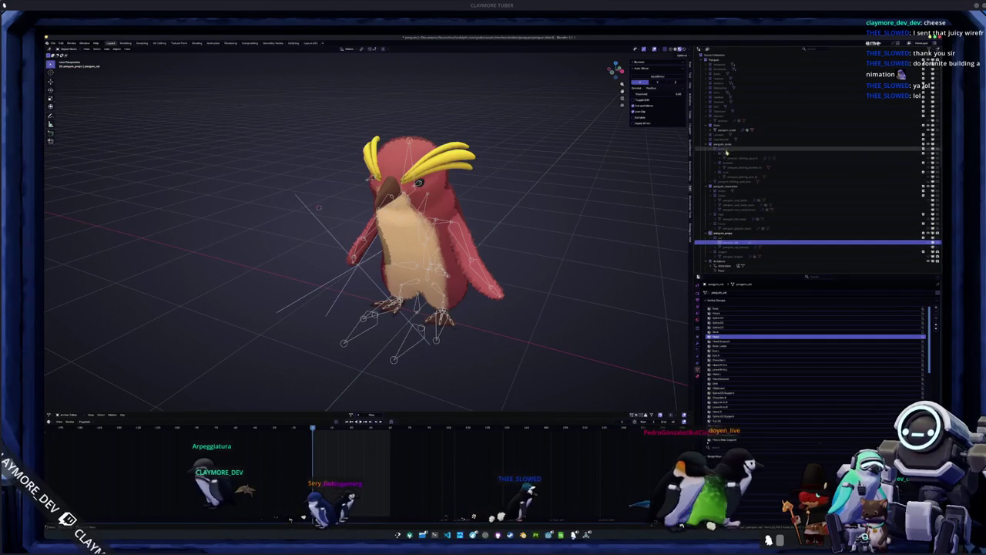
left_click(710, 135)
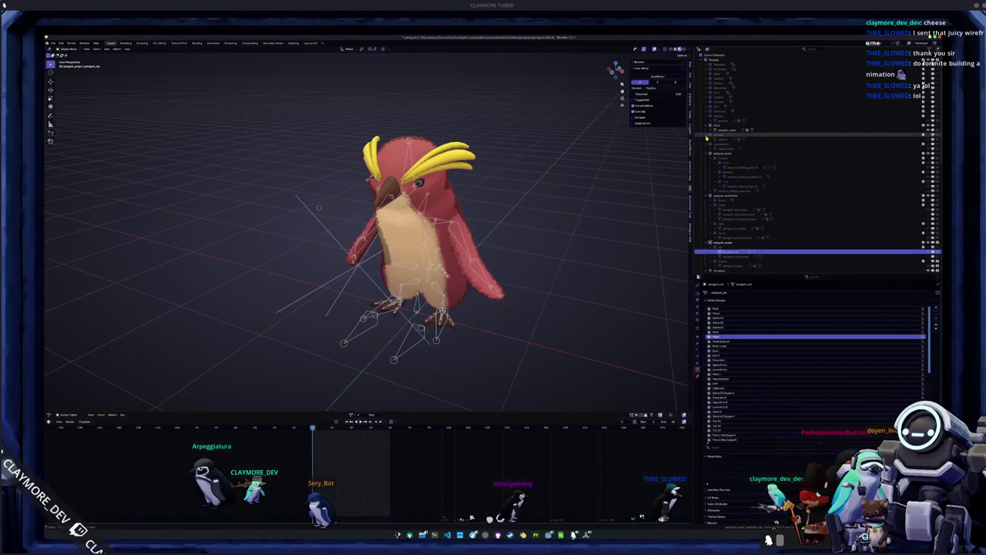
left_click(707, 136)
left_click(707, 125)
left_click(707, 115)
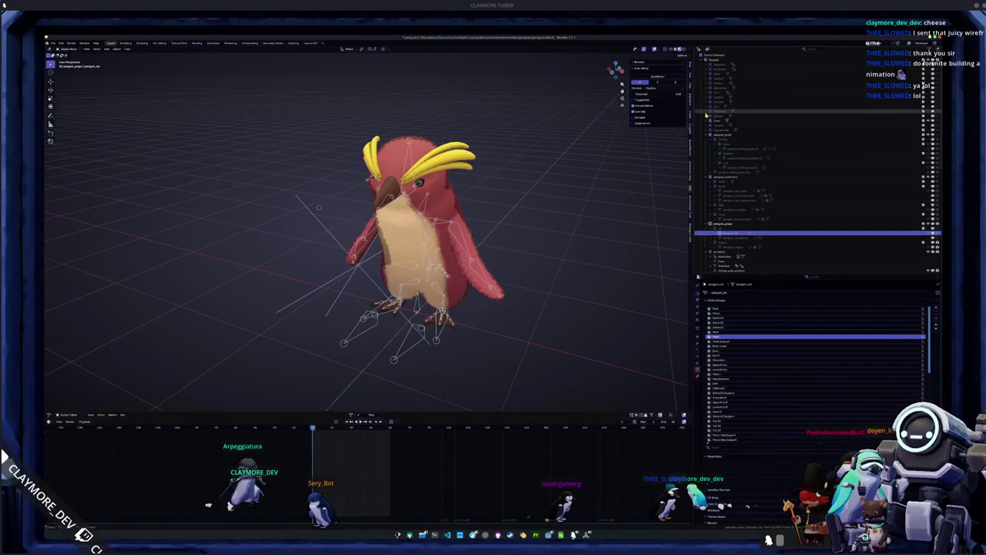
left_click(707, 114)
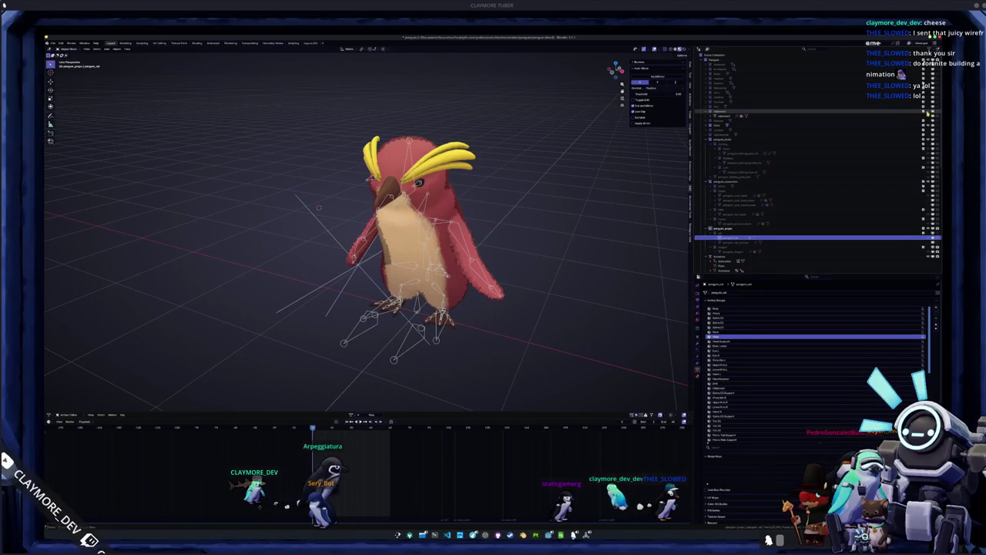
Step: Duplicate the clipboard object, undo the duplicate, and select the penguin's armature
left_click(736, 116)
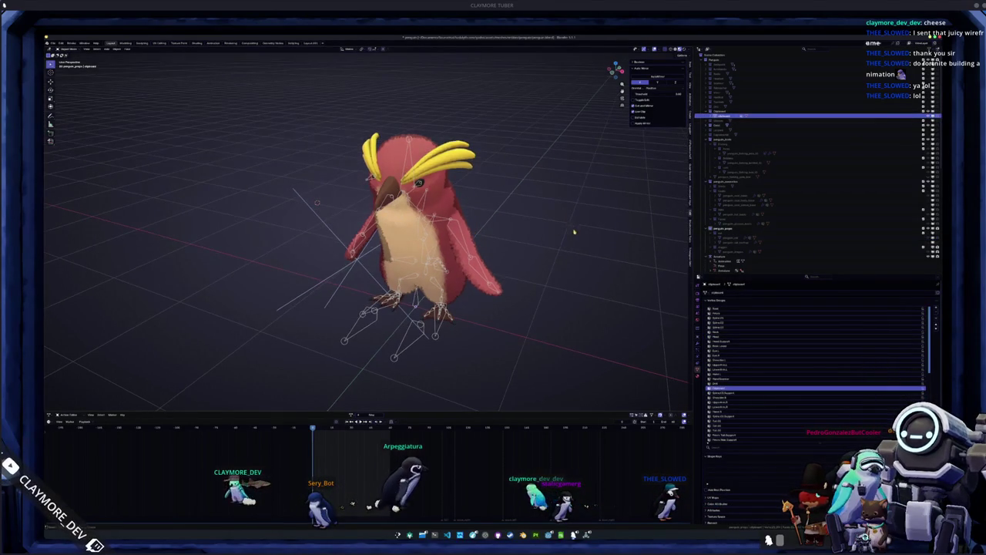
key("shift+d")
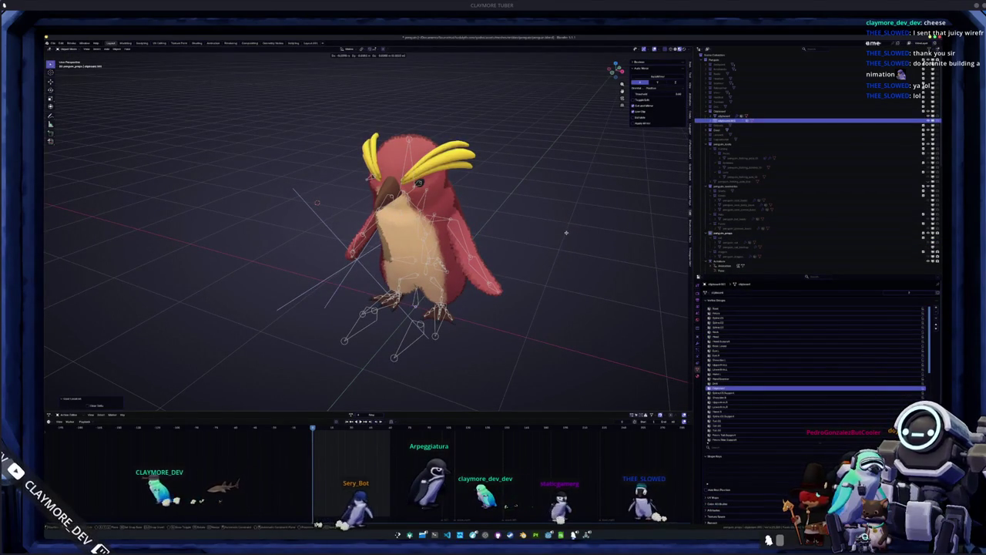
key("Escape")
key("ctrl+z")
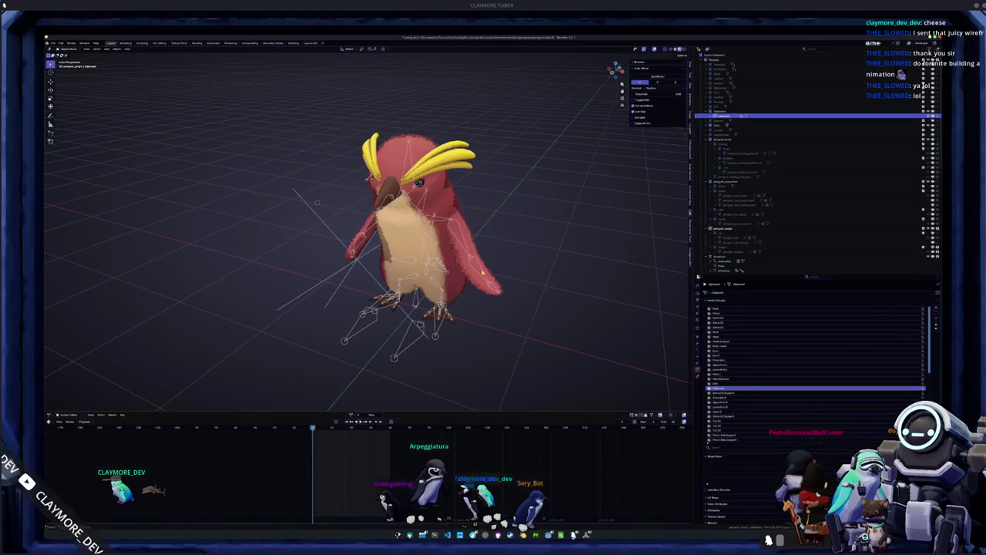
left_click(734, 255)
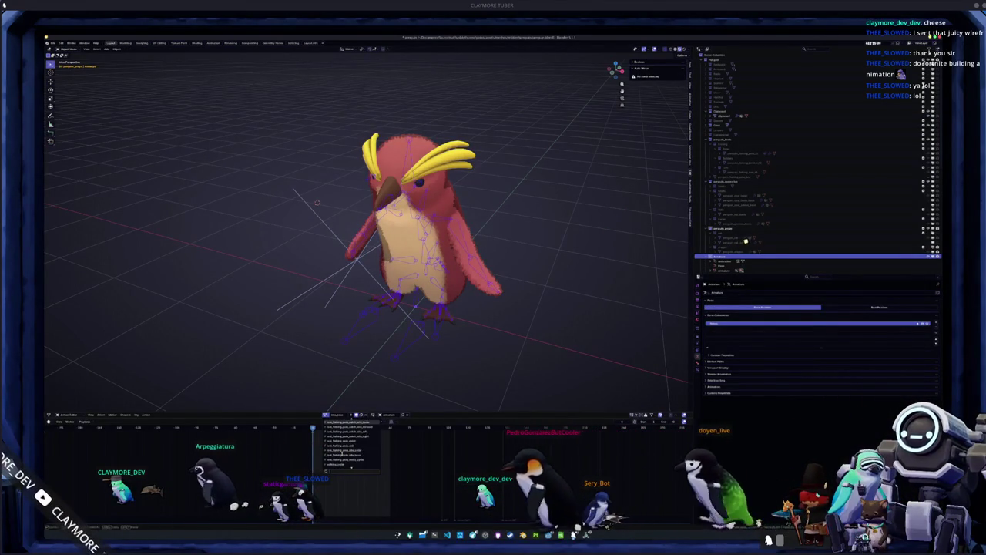
Step: Load a different action from the Dope Sheet list onto the rig and orbit to the penguin
scroll(342, 455, "down", 2)
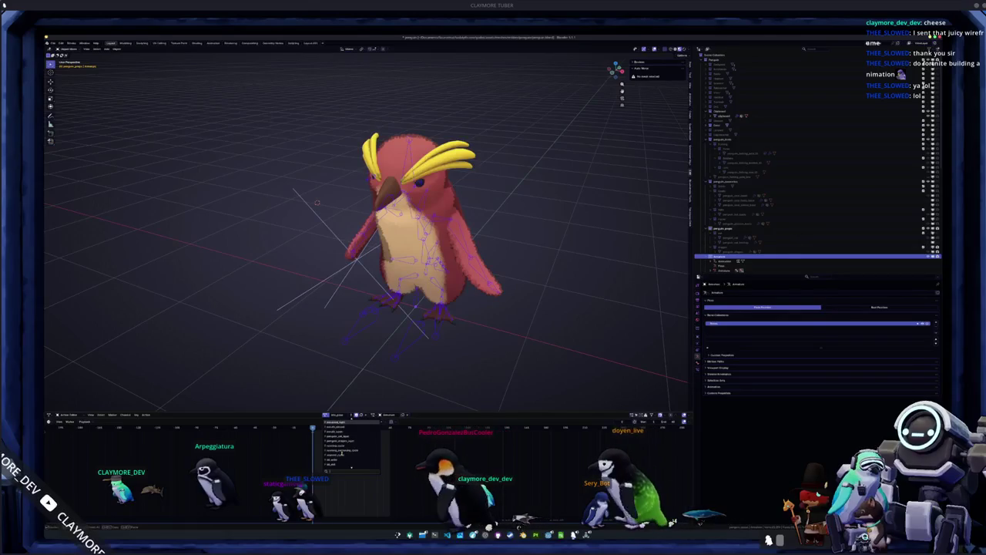
scroll(343, 454, "down", 2)
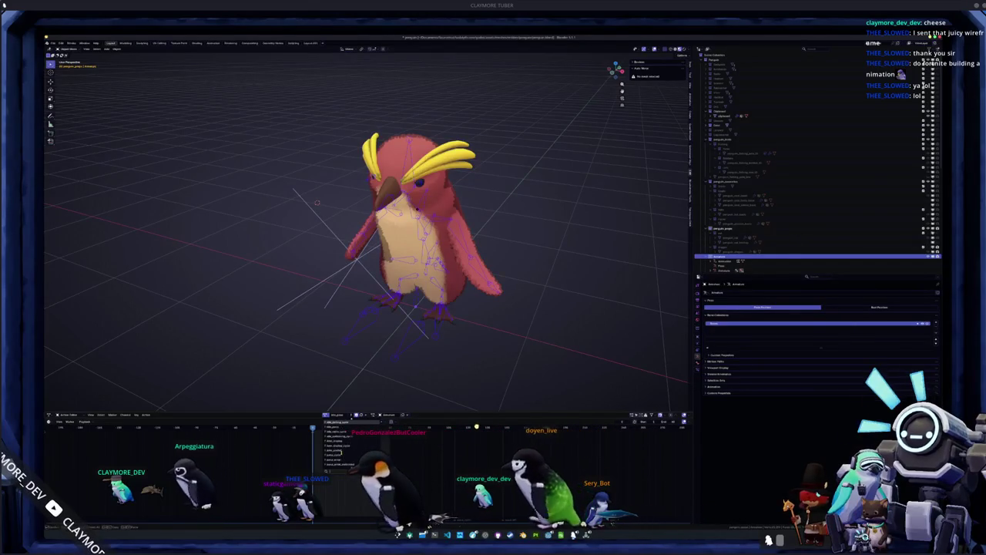
scroll(342, 455, "down", 2)
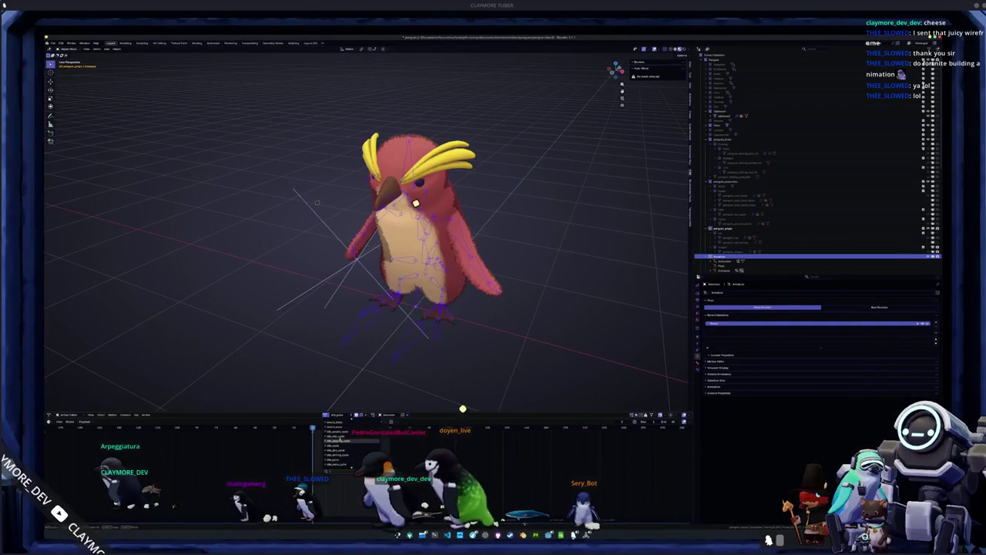
left_click(339, 441)
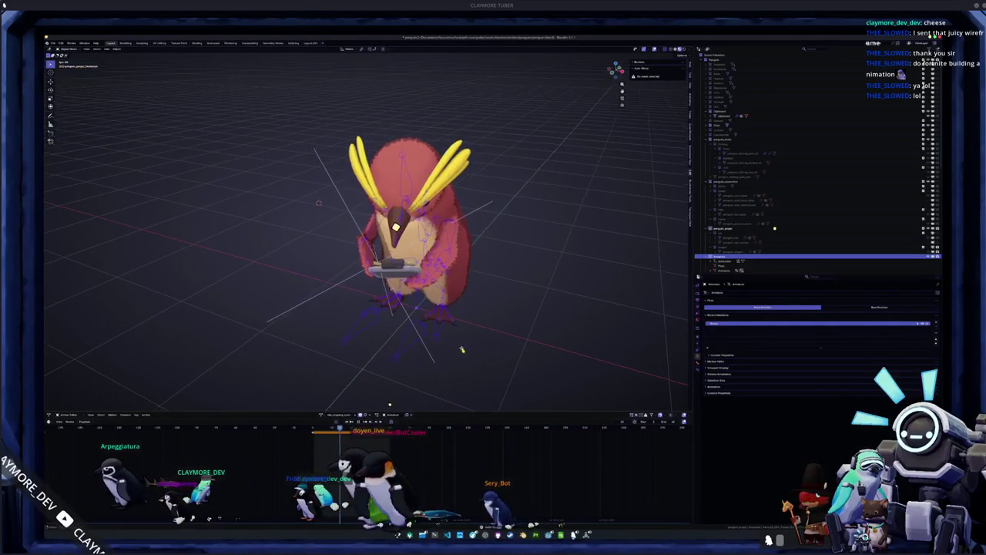
middle_click_drag(472, 360, 772, 231)
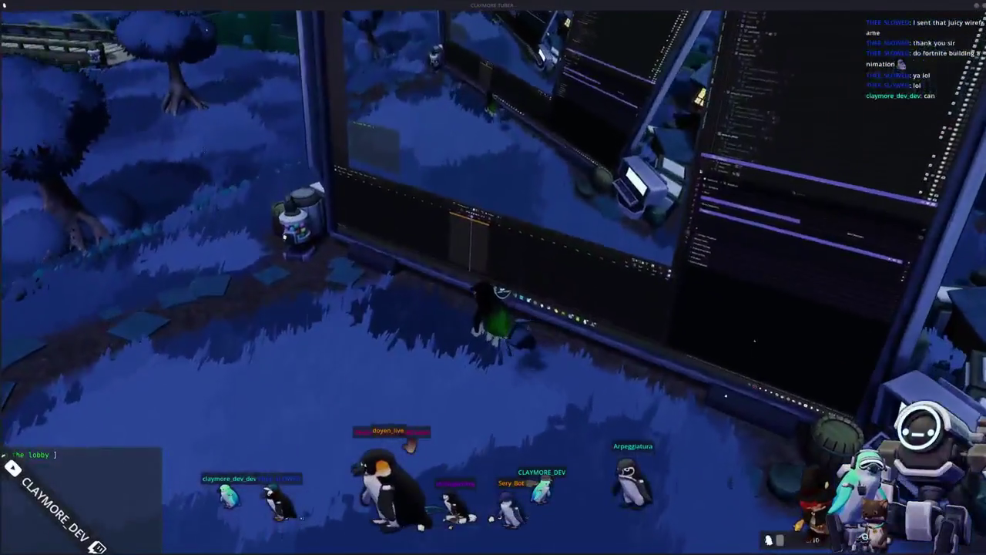
Step: Use the Seal Milk from the inventory so it is consumed and its slot emptied
key("i")
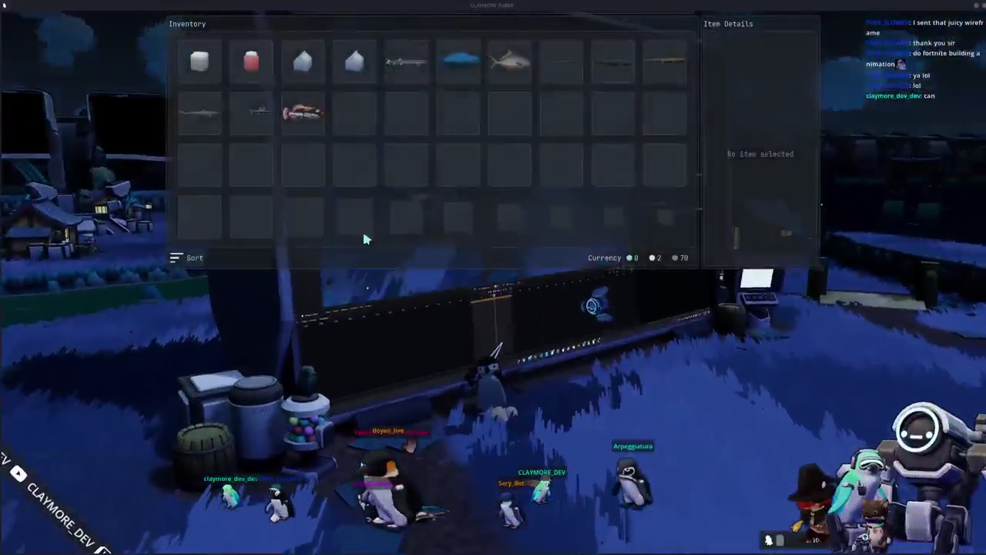
right_click(348, 66)
left_click(362, 81)
key("i")
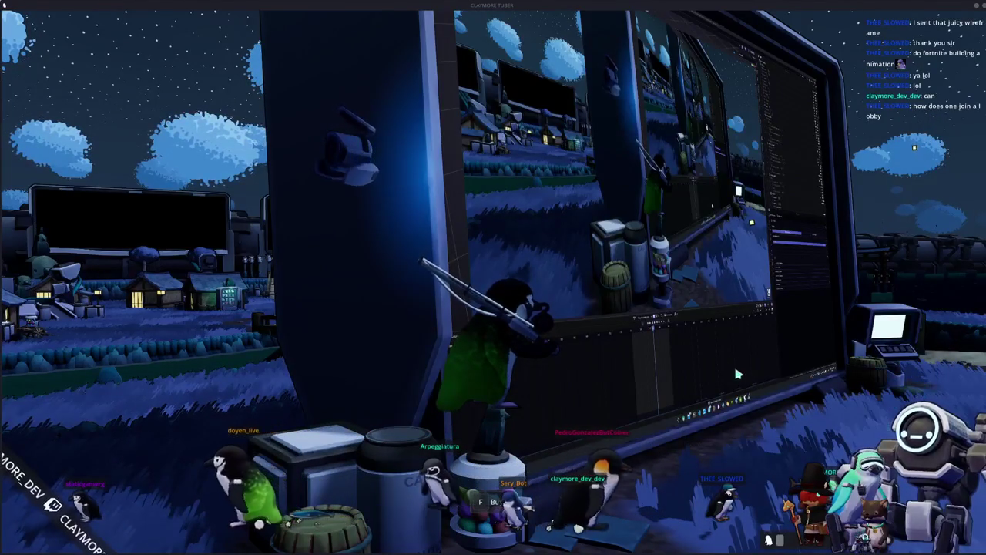
Step: Quit the current world back to the title screen via Return to Main Menu
key("Tab")
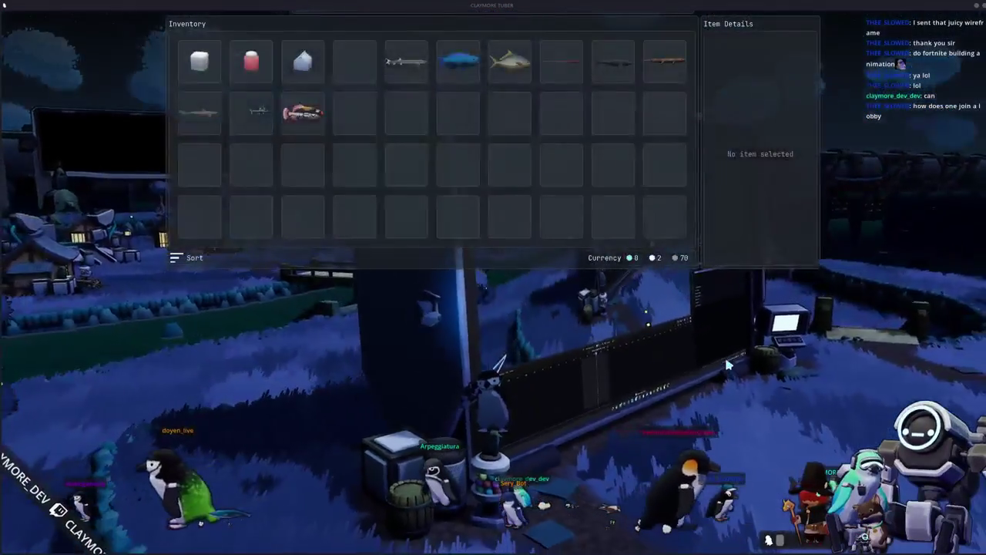
key("Tab")
key("Escape")
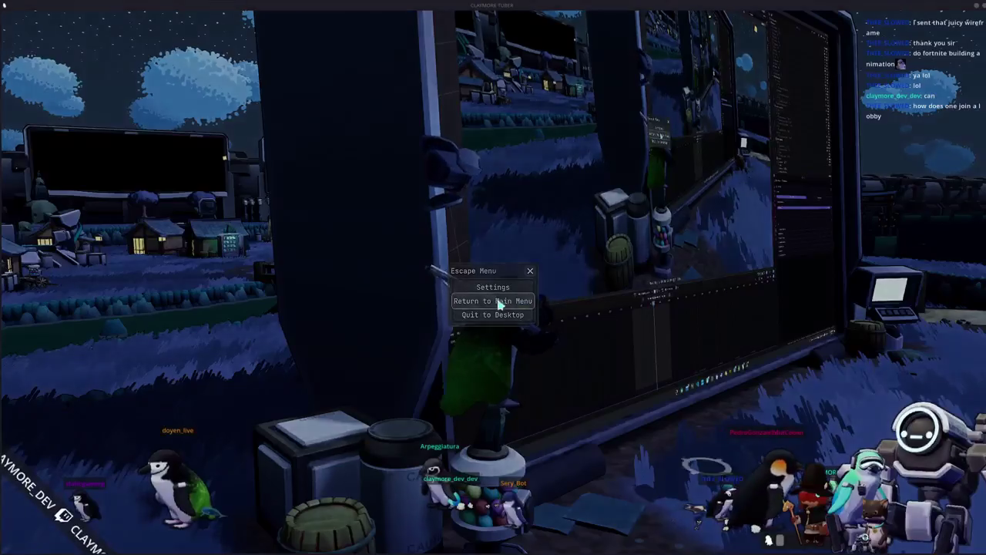
left_click(503, 300)
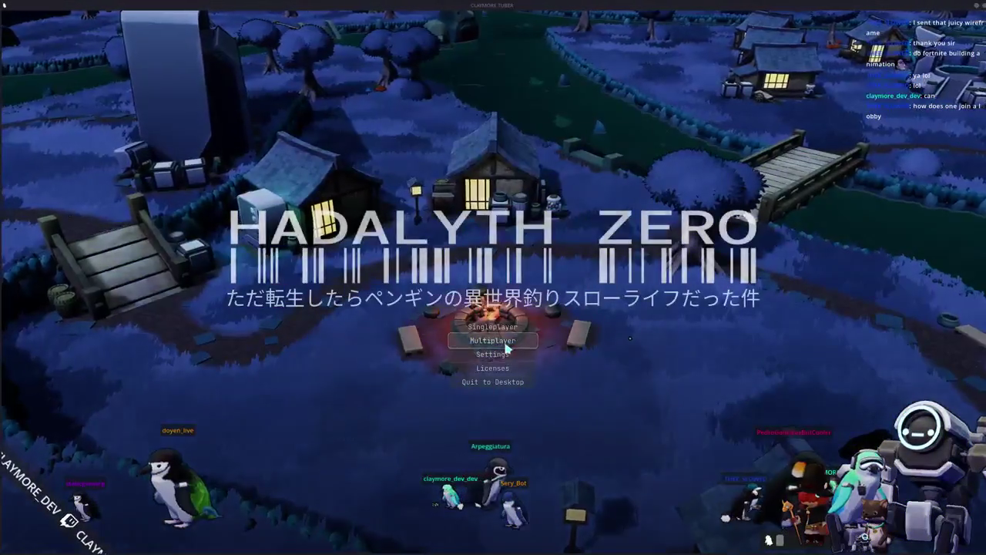
Step: Open the Multiplayer lobby browser from the title screen
left_click(513, 387)
key("Escape")
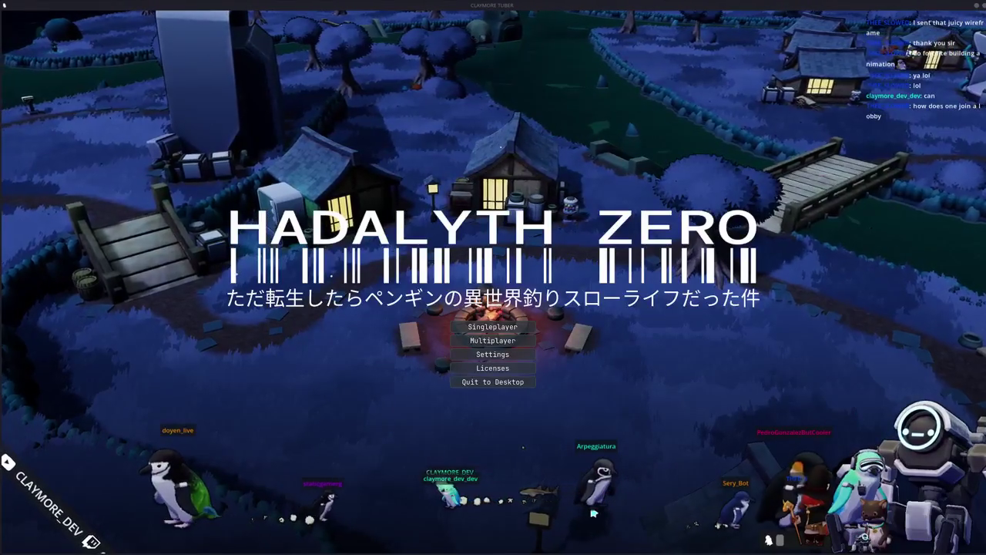
left_click(514, 344)
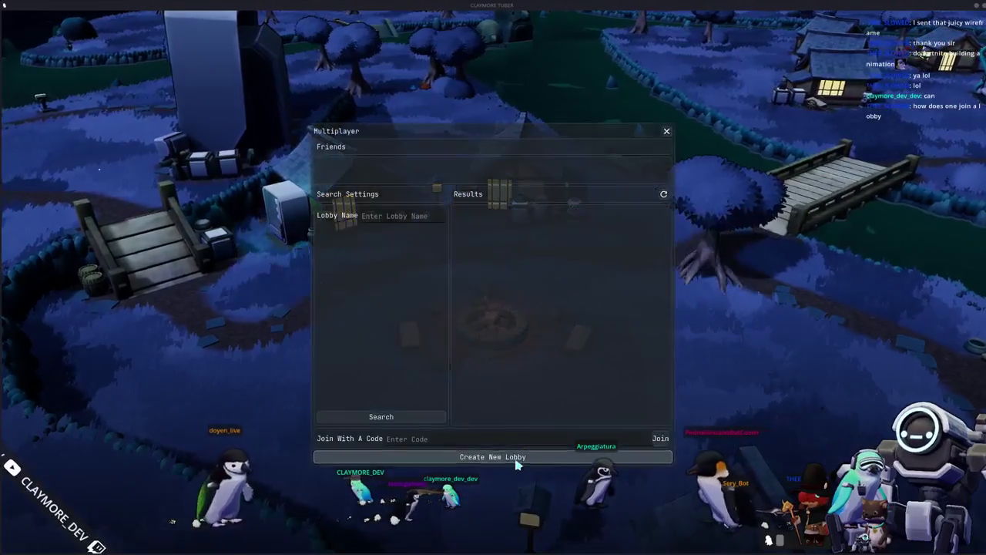
Step: Create a new lobby, walk to the vending machine and buy a Seal Milk
left_click(521, 461)
left_click(545, 339)
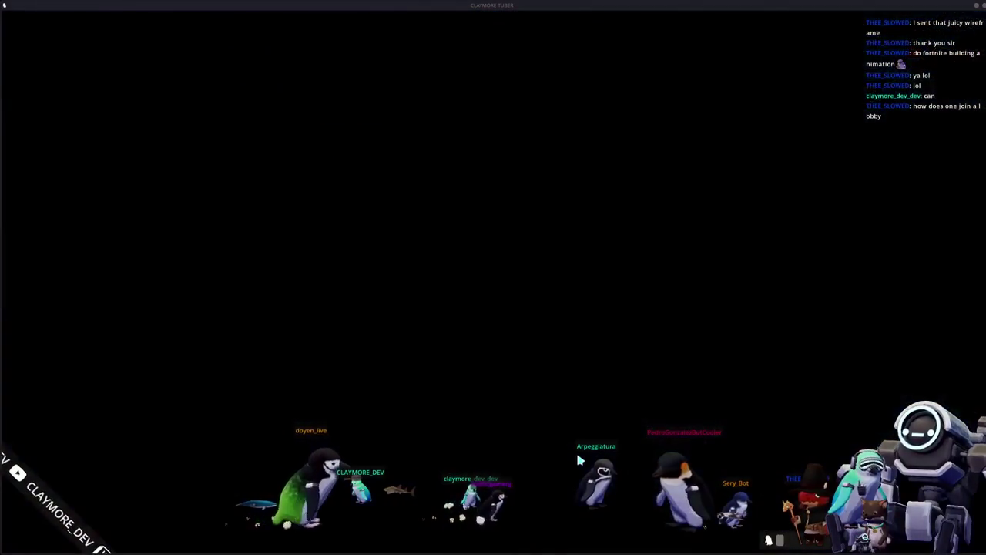
key("a")
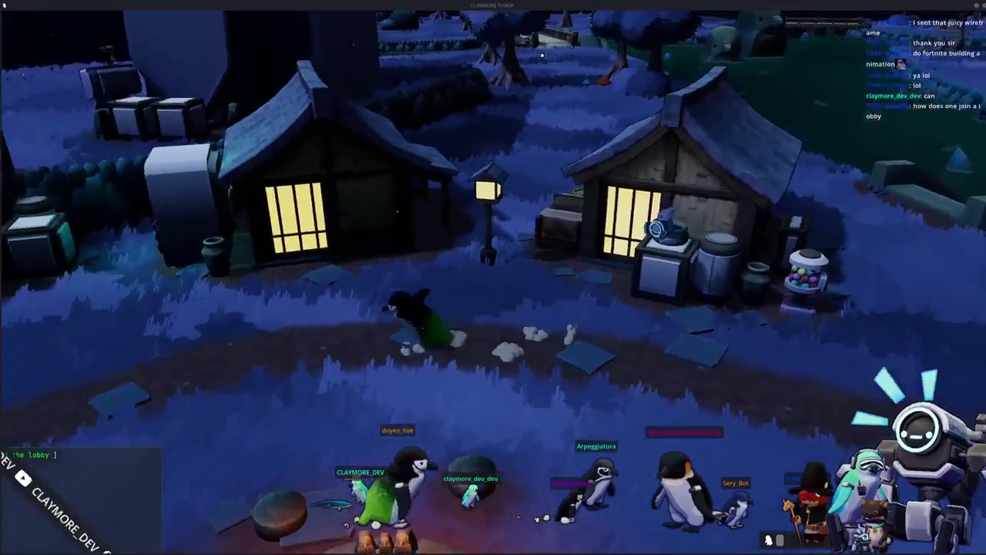
key("w")
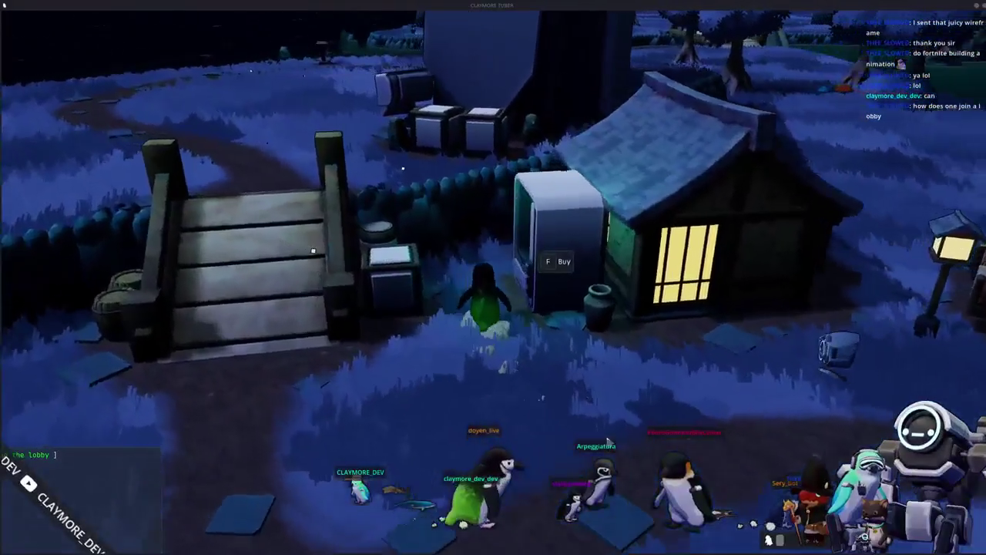
key("e")
left_click(216, 76)
key("s")
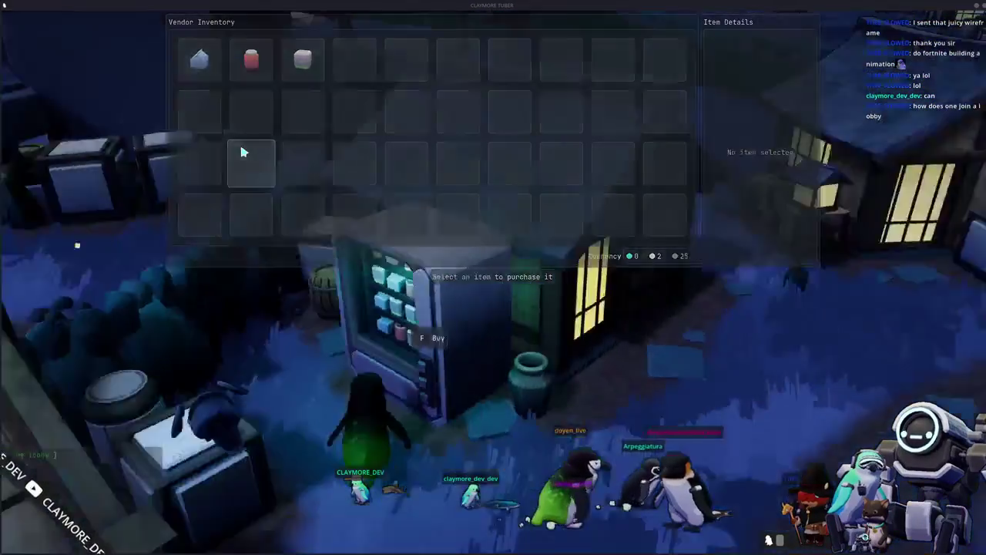
Step: Drink the Seal Milk from the inventory for a jump boost
key("Tab")
right_click(307, 68)
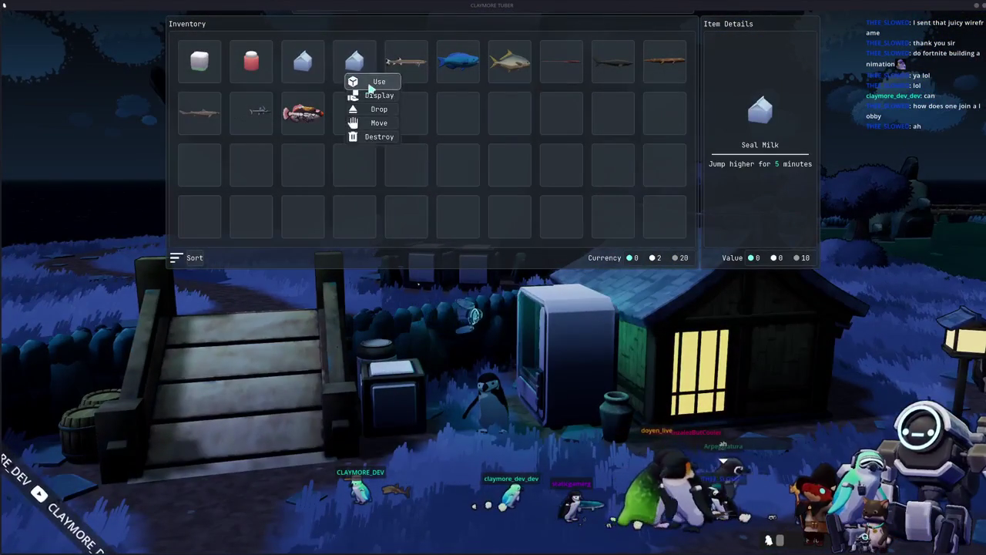
left_click(363, 80)
left_click(199, 259)
key("Tab")
Step: Walk up the bridge stairs and across the grass to the kiosk by the screen wall
key("a")
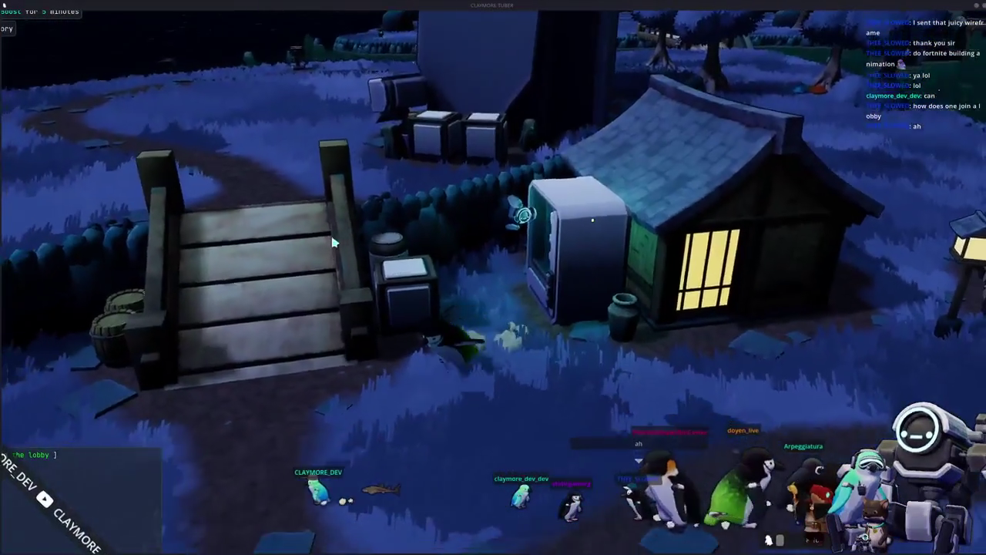
key("w")
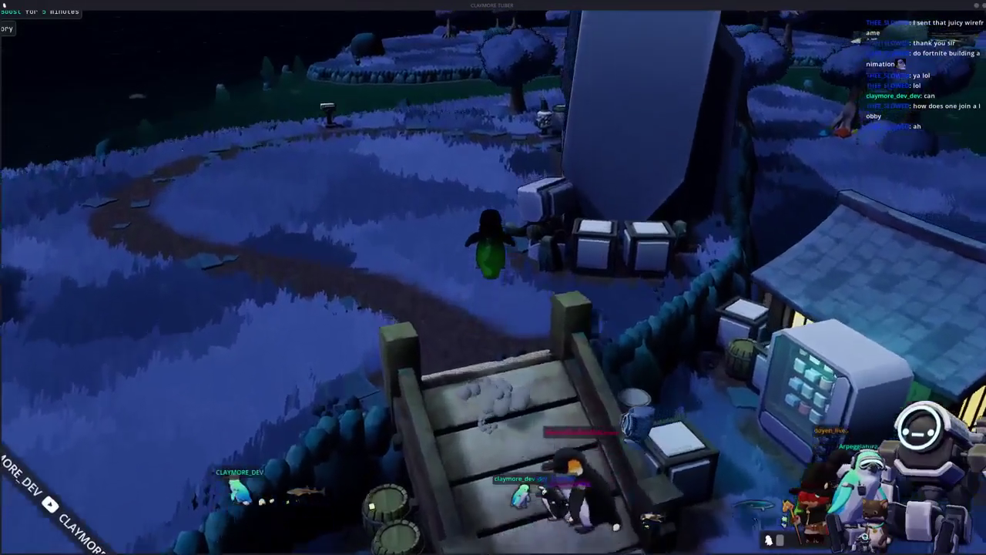
key("a")
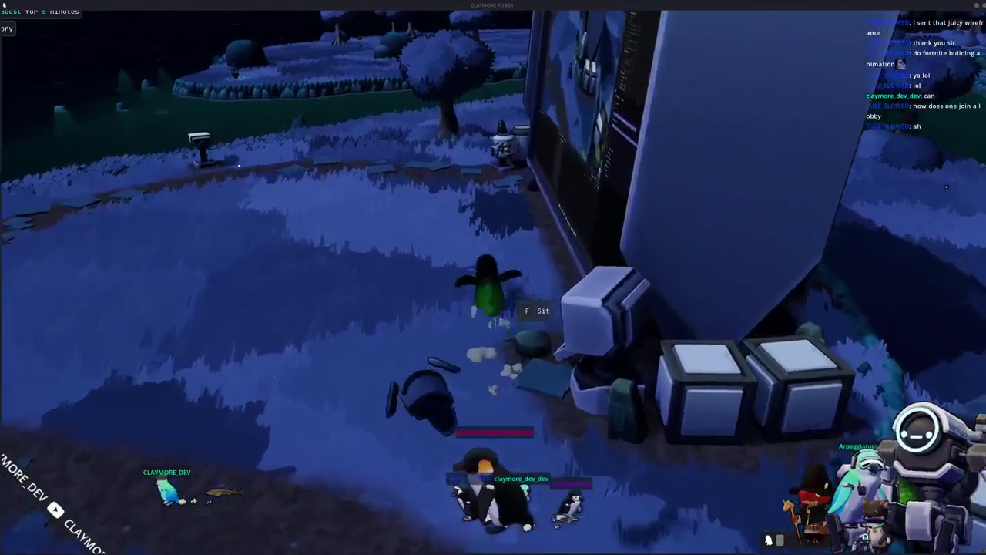
key("w")
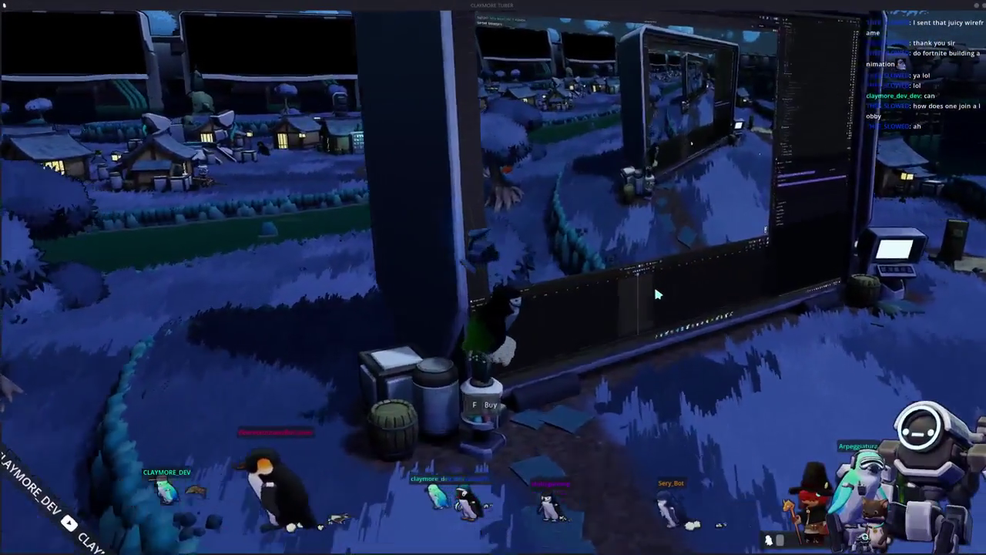
right_click_drag(655, 294, 694, 262)
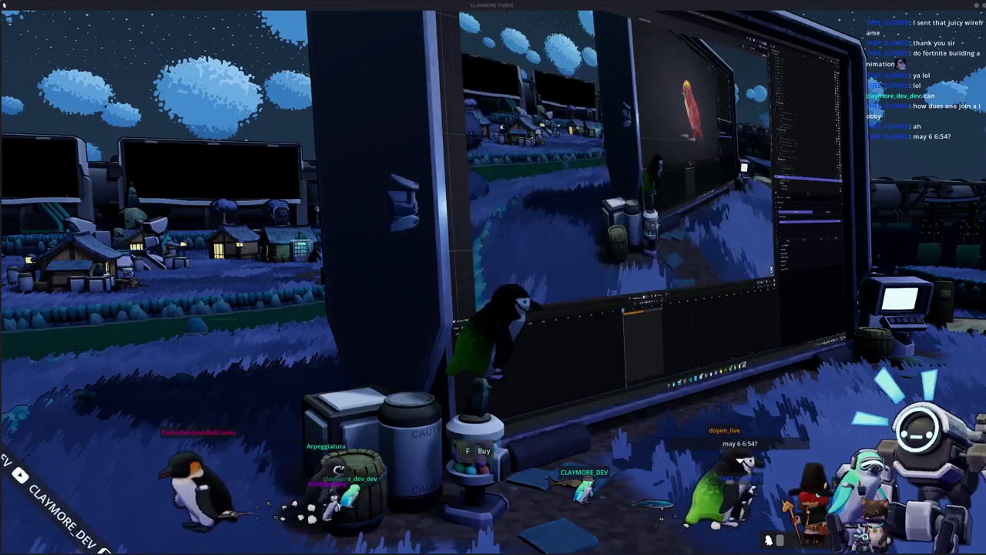
key("Escape")
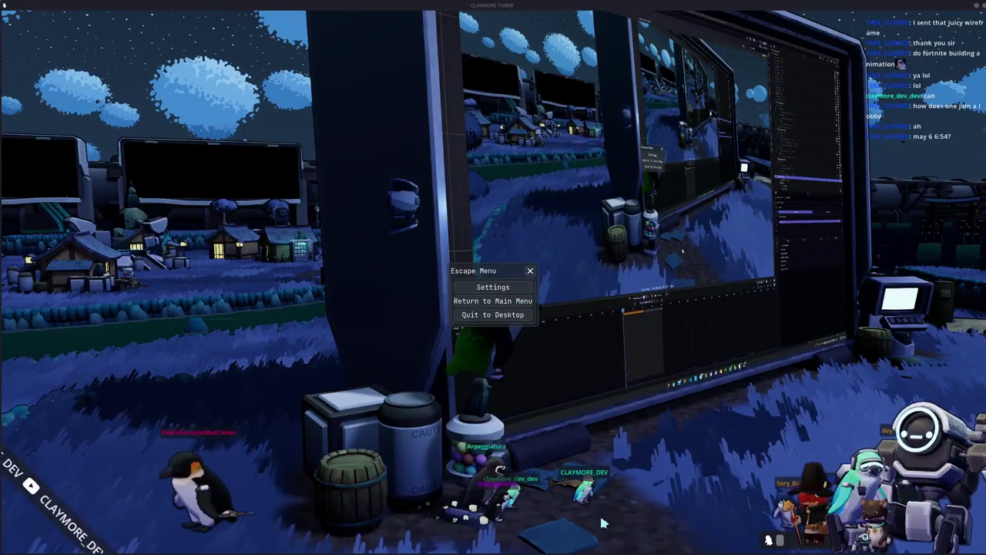
key("Escape")
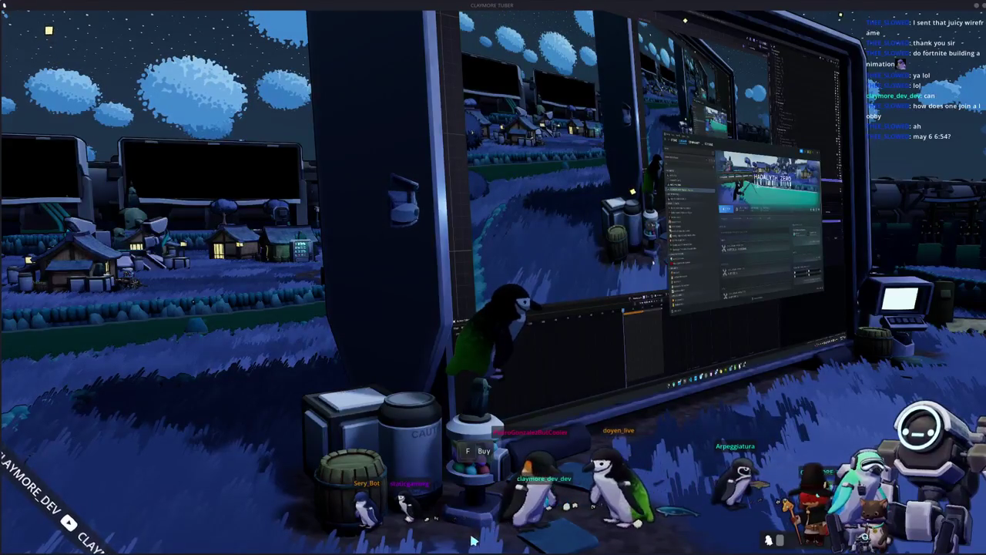
key("a")
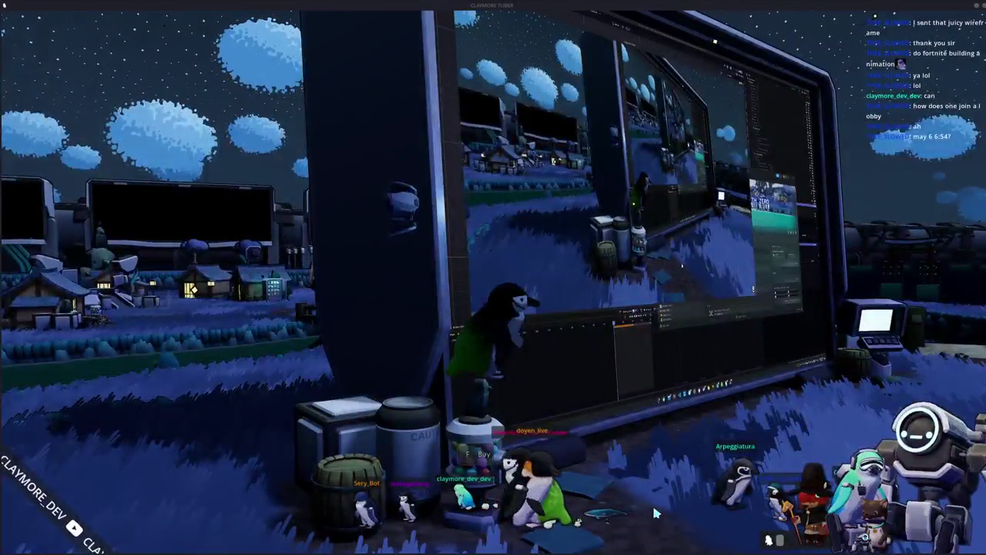
Step: Equip the fishing rod via the hook icon in the Tools popup
left_click(163, 300)
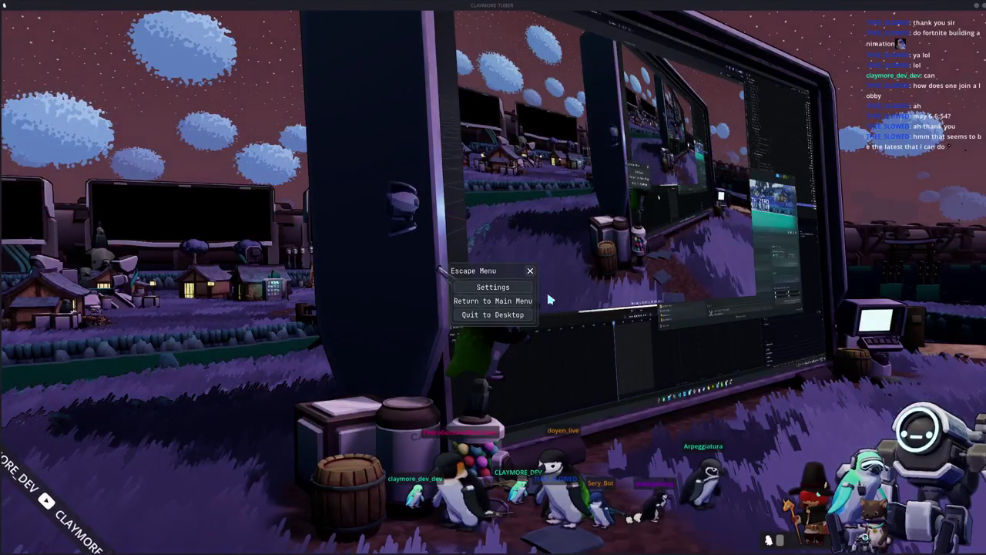
Step: Resume play and cast and reel in the fishing line twice toward the giant screen
left_click(531, 271)
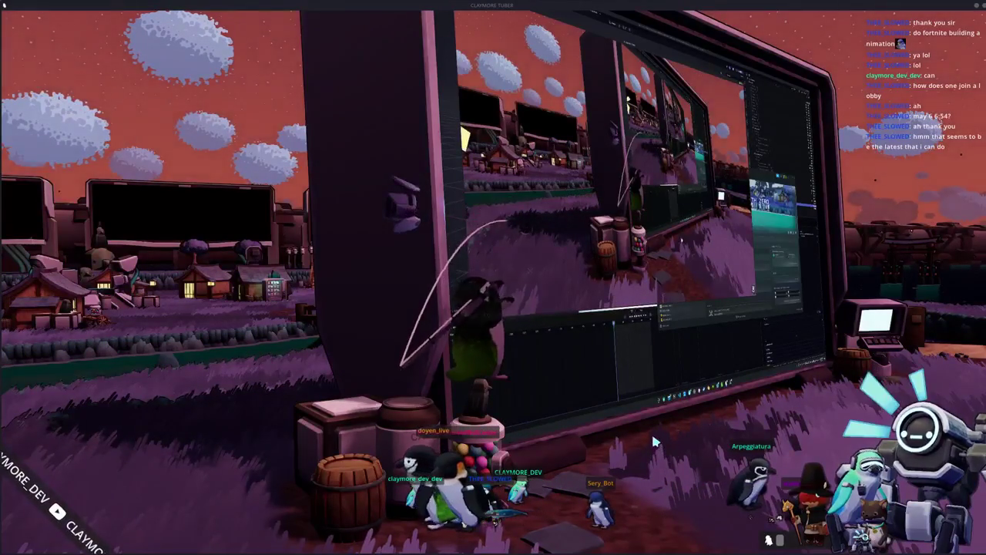
key("Escape")
left_click(530, 272)
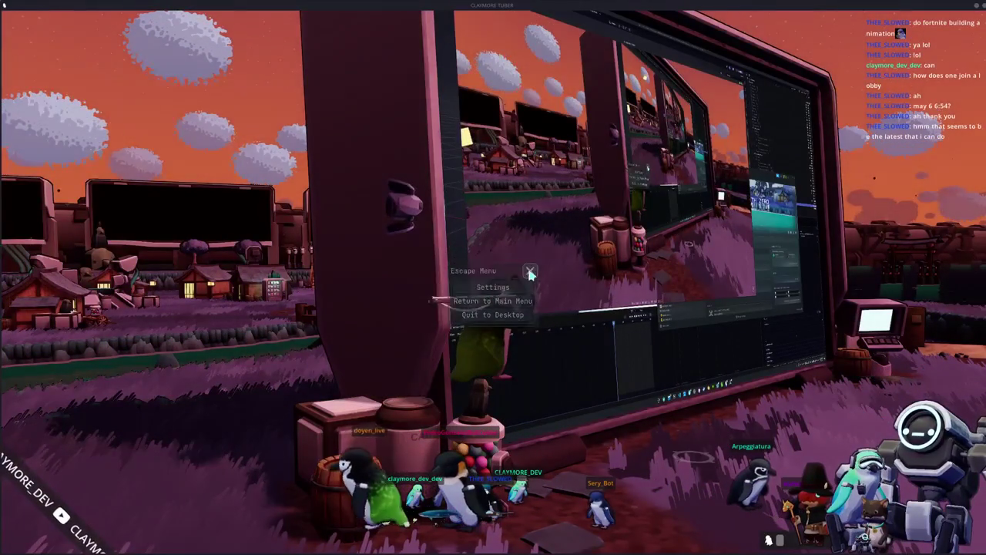
left_click(575, 378)
left_click(590, 397)
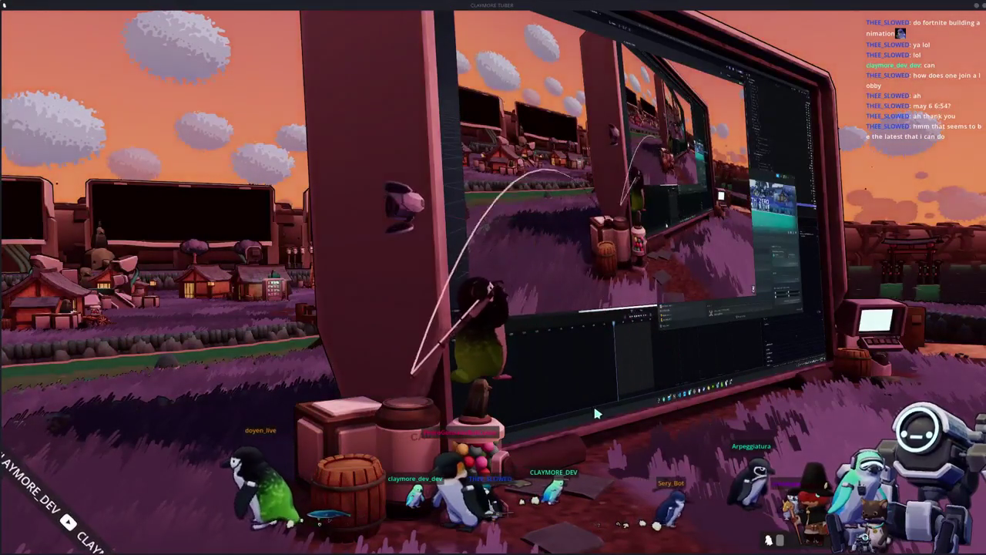
key("Escape")
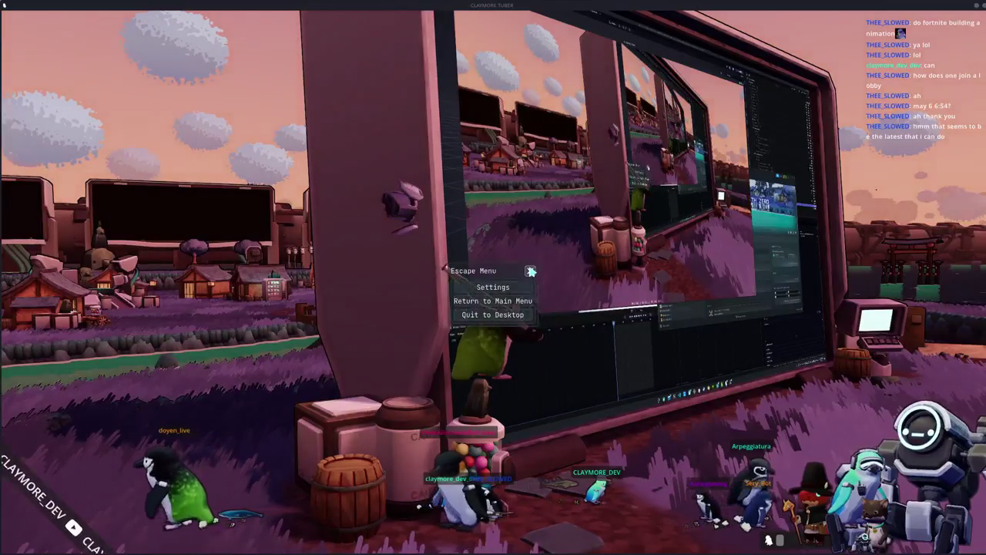
key("Escape")
left_click(631, 445)
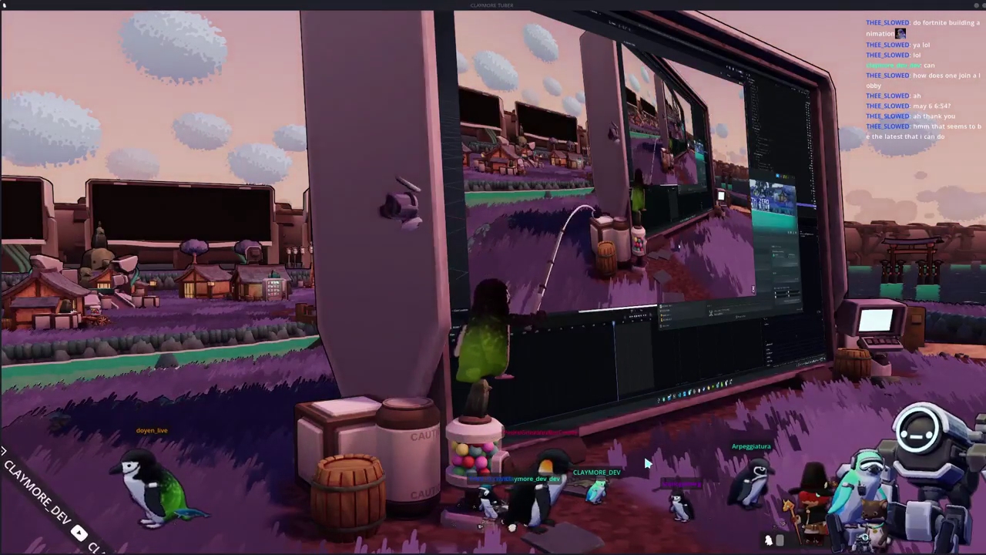
left_click(668, 460)
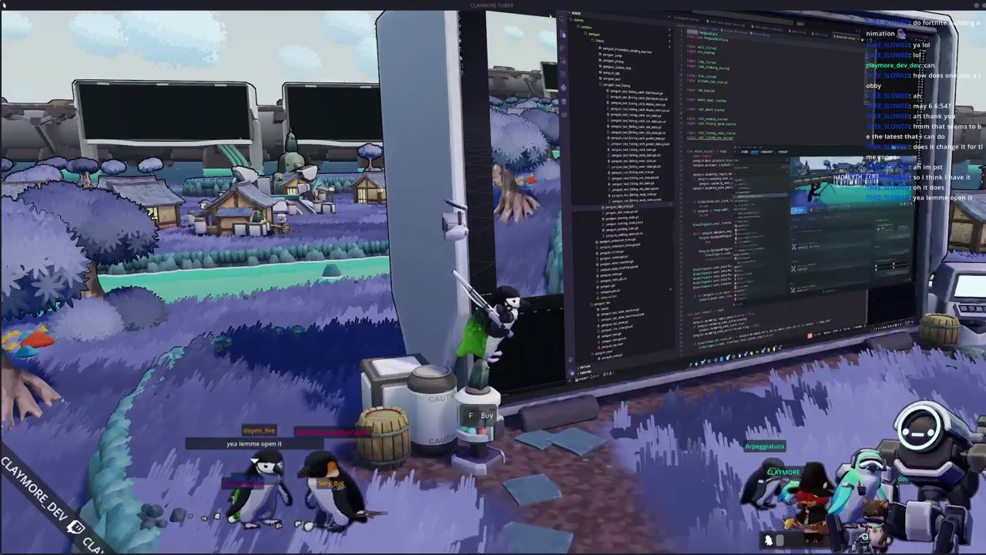
key("Tab")
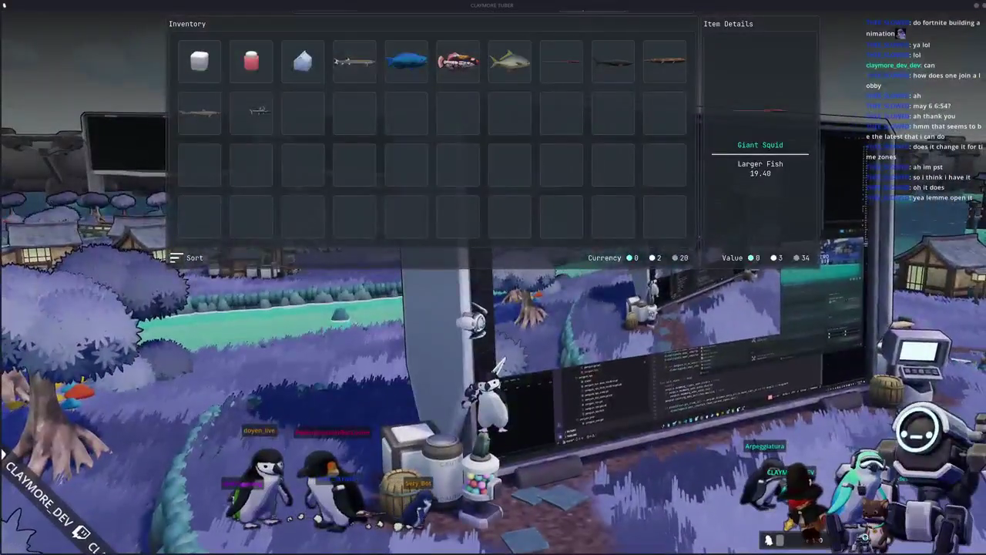
key("c")
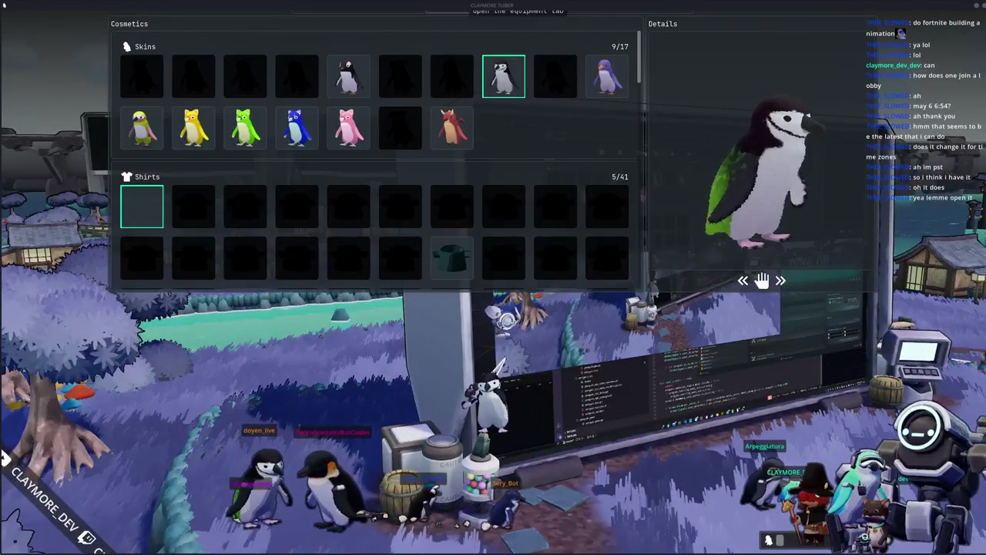
key("Escape")
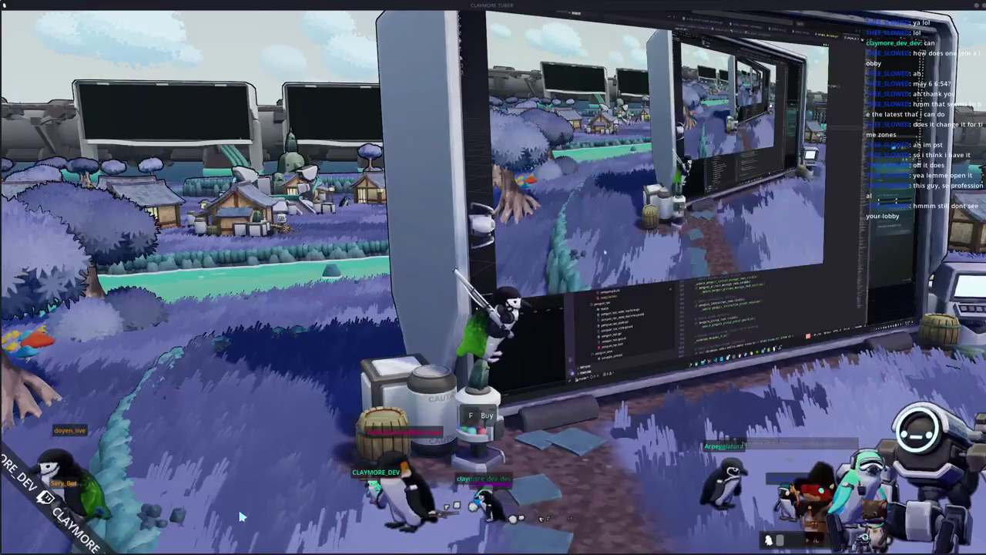
Step: Glance at game Settings, resume play, then show the inventory's Social panel with lobby members
key("Escape")
left_click(493, 282)
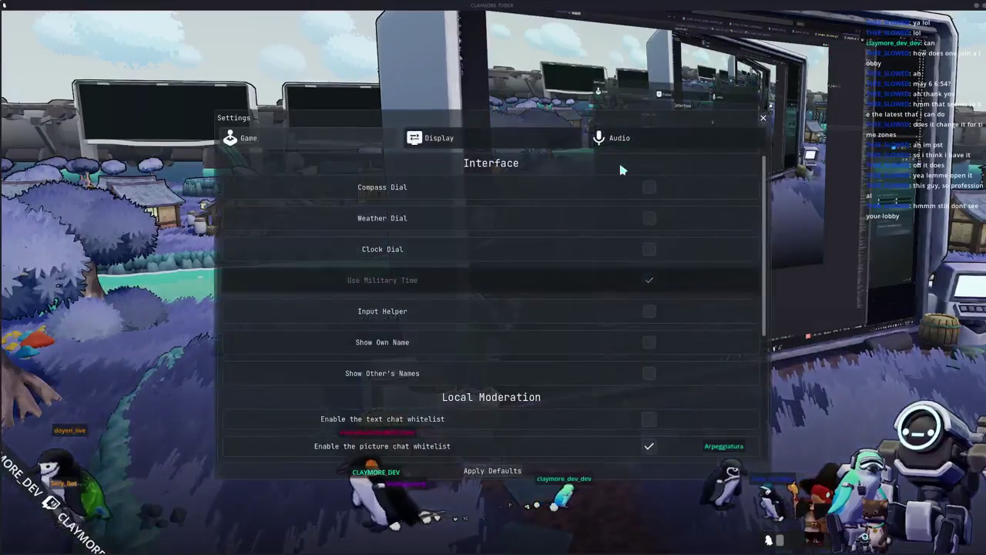
key("Escape")
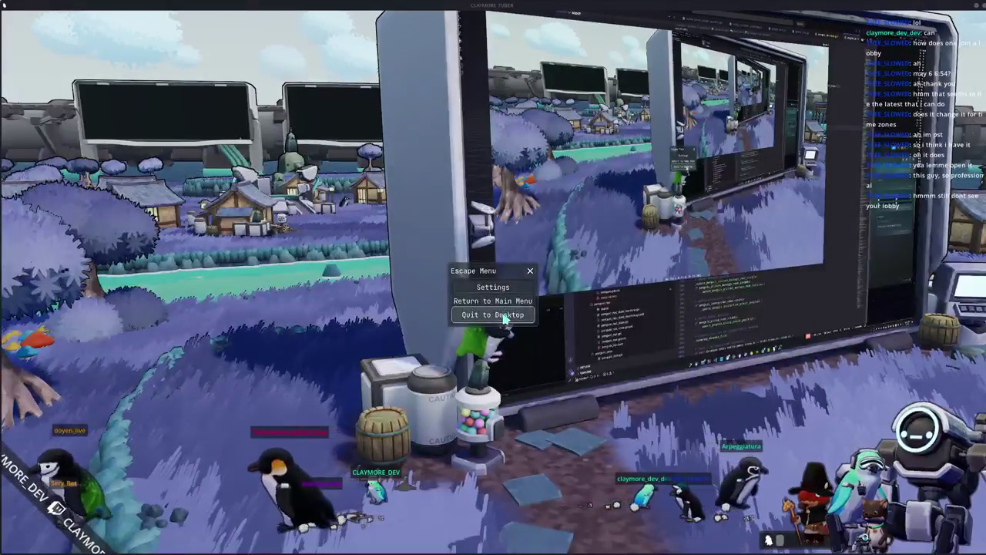
key("Escape")
key("Tab")
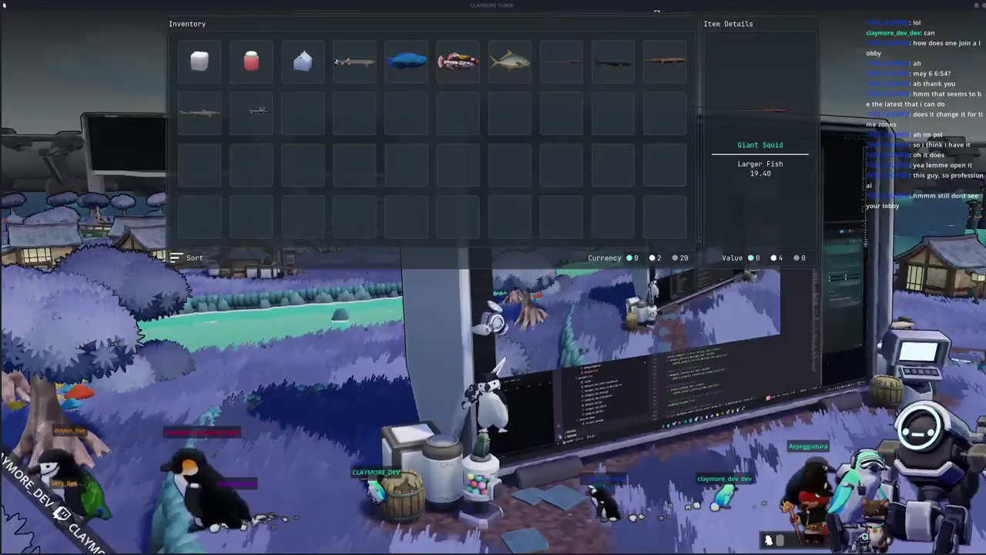
key("Tab")
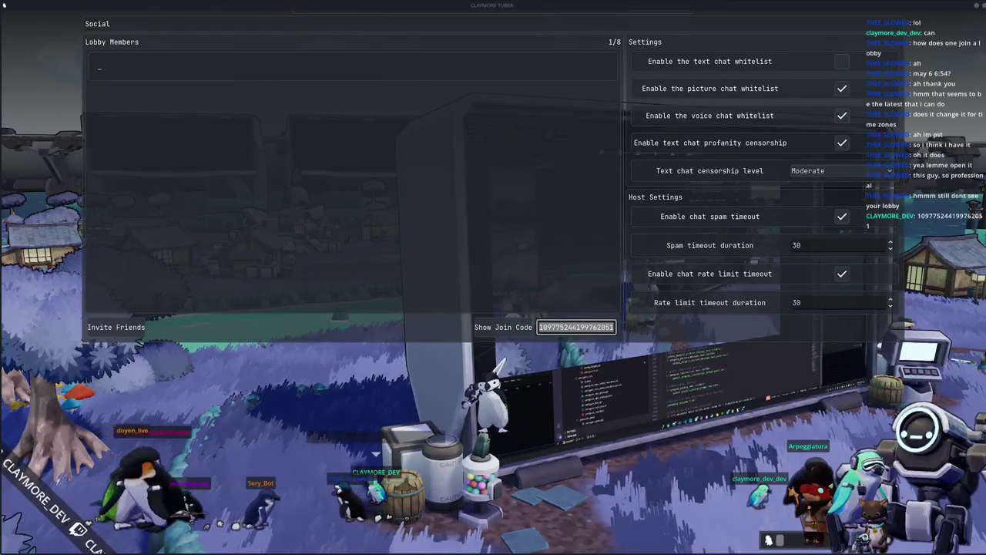
Step: Close the Social panel and dismiss the pause menu to resume fishing
key("Escape")
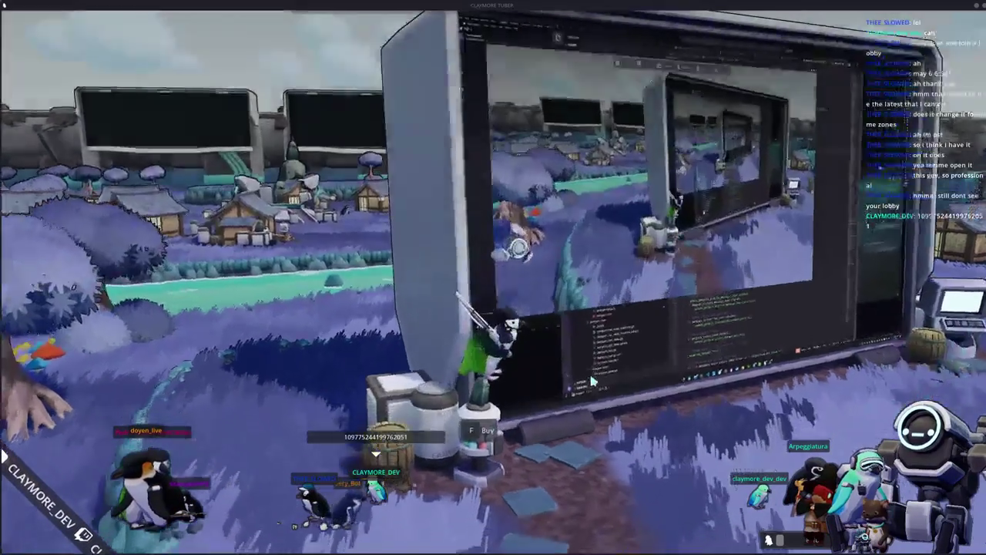
key("Escape")
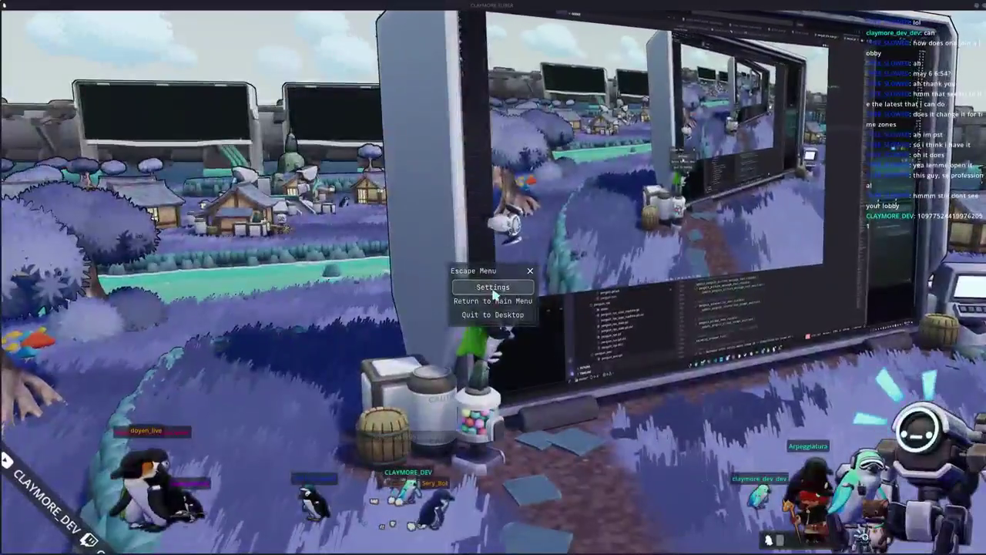
left_click(530, 272)
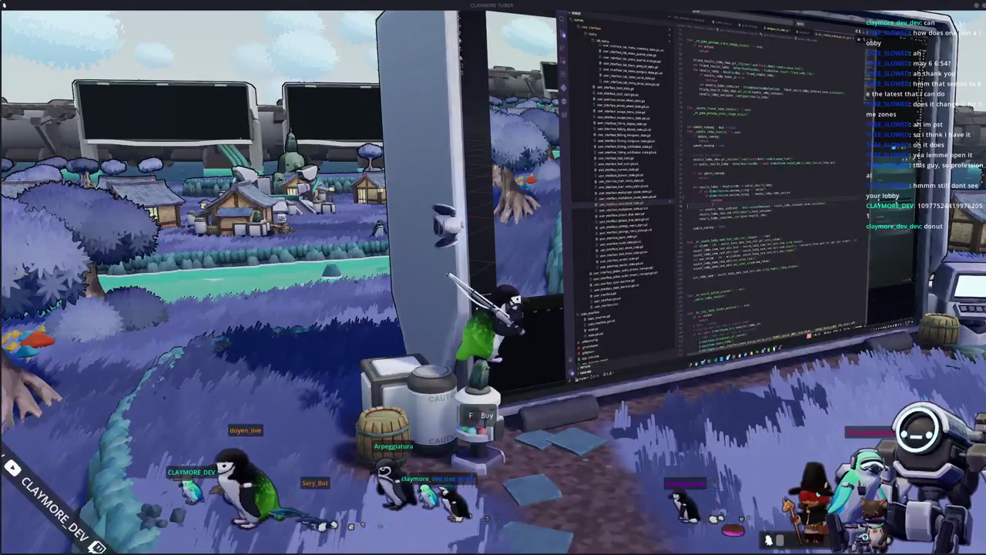
key("alt+Tab")
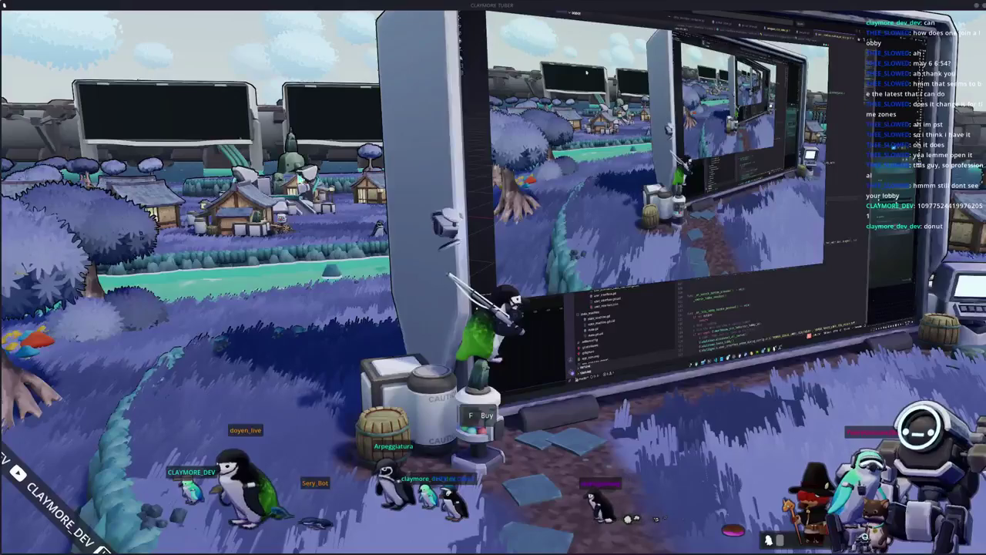
scroll(493, 309, "down", 5)
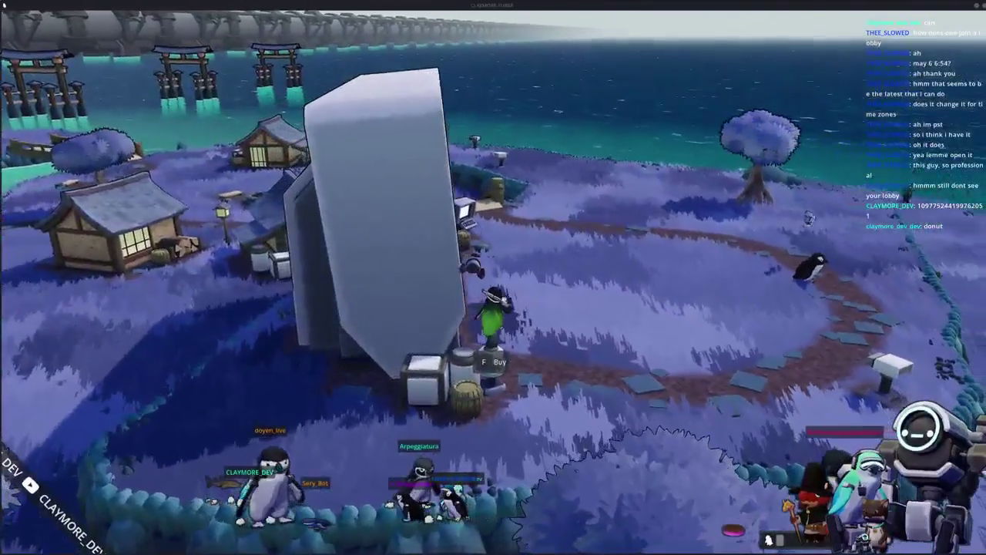
right_click_drag(392, 258, 392, 259)
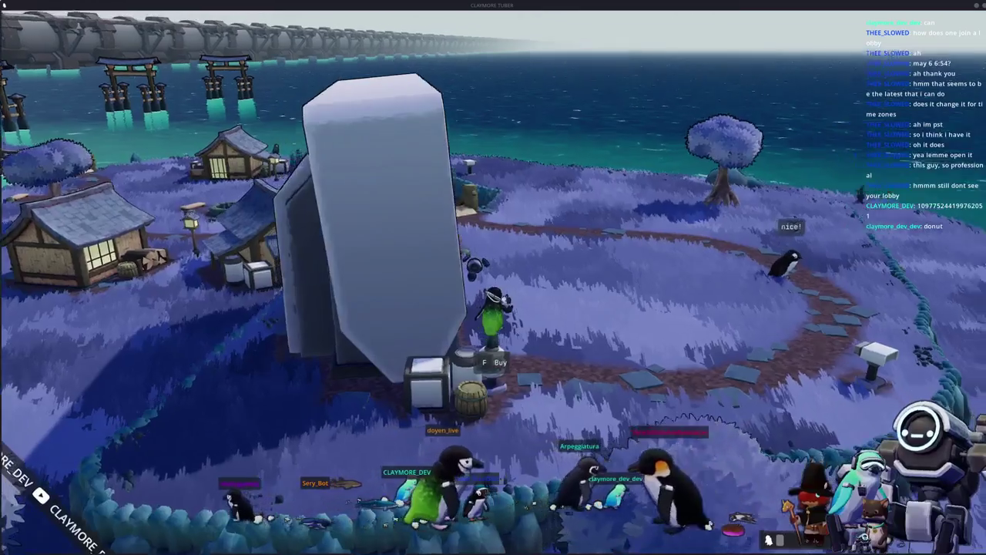
right_click_drag(649, 287, 648, 287)
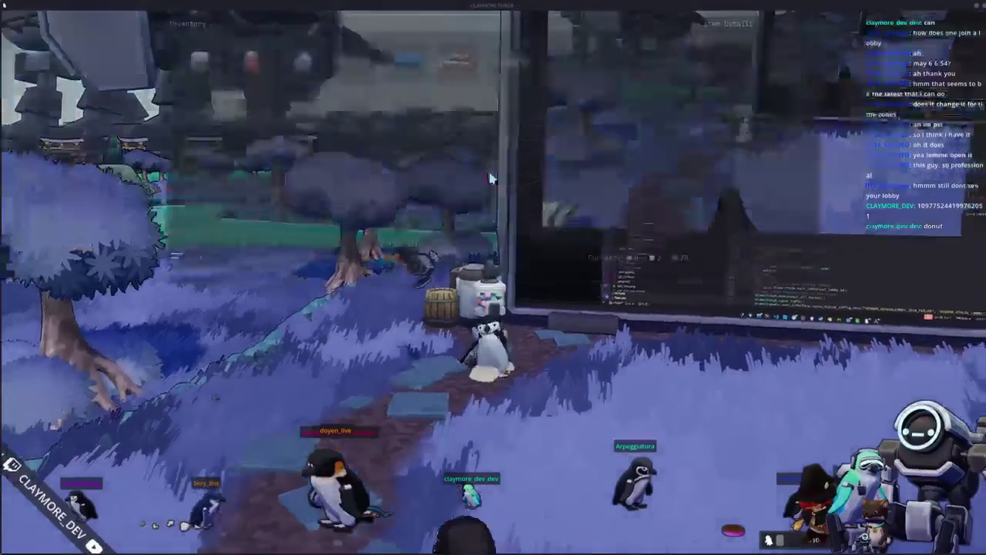
Step: Briefly open the Cosmetics collection, then close it and return to play
key("i")
key("c")
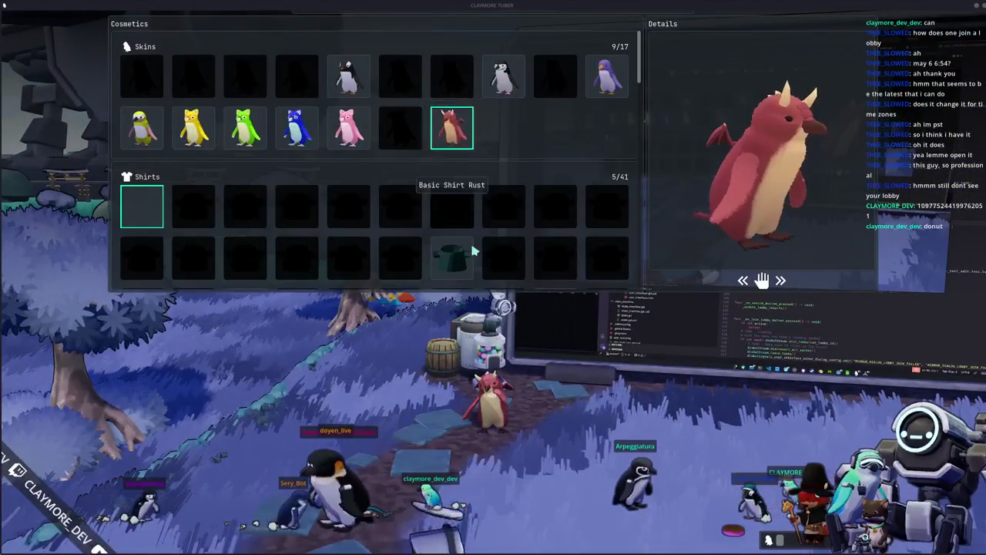
key("Escape")
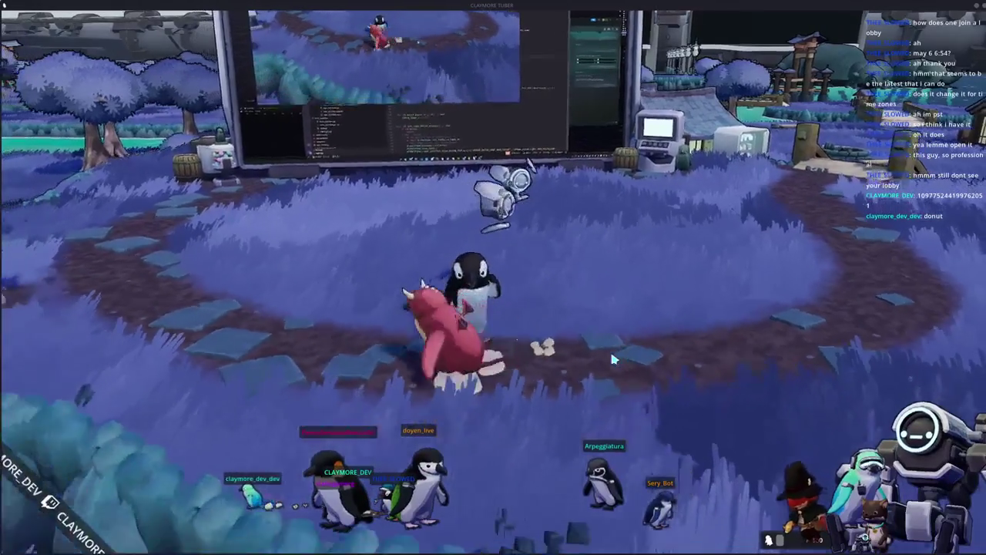
Step: Reopen Cosmetics and equip the green Basic Shirt and the red Basic Coat Scarlet
key("i")
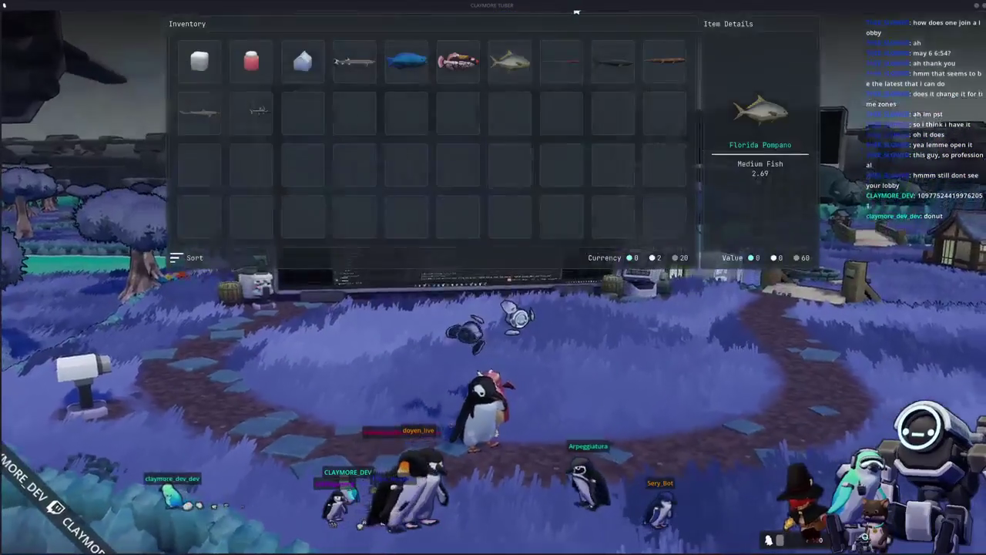
key("c")
scroll(399, 232, "up", 10)
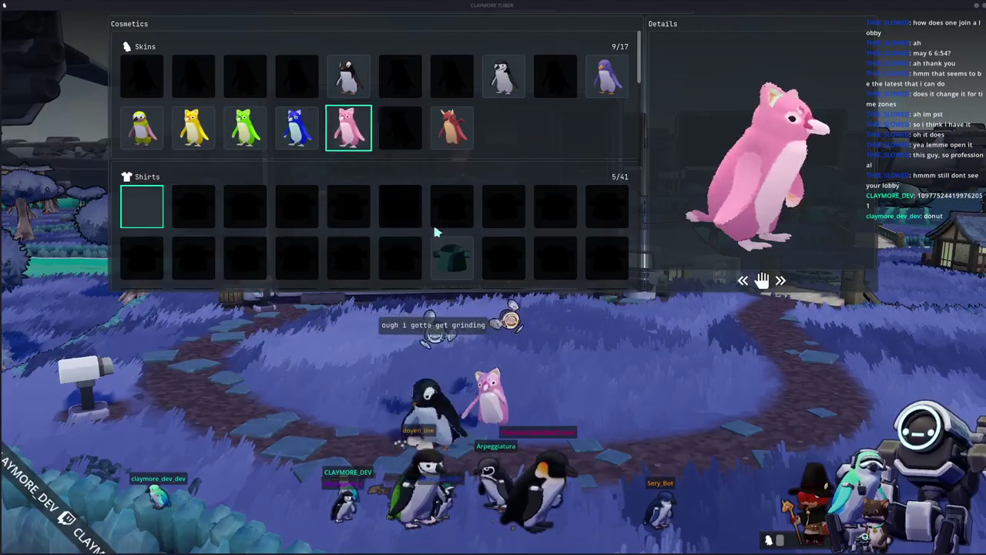
scroll(443, 216, "down", 1)
left_click(455, 194)
scroll(315, 235, "down", 2)
scroll(293, 227, "down", 3)
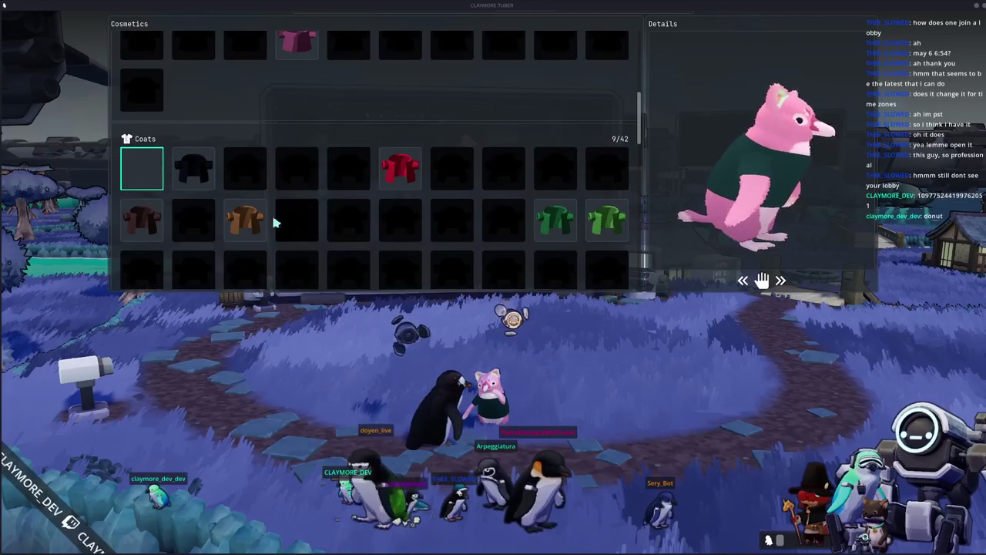
left_click(400, 174)
scroll(308, 228, "down", 2)
scroll(258, 183, "down", 3)
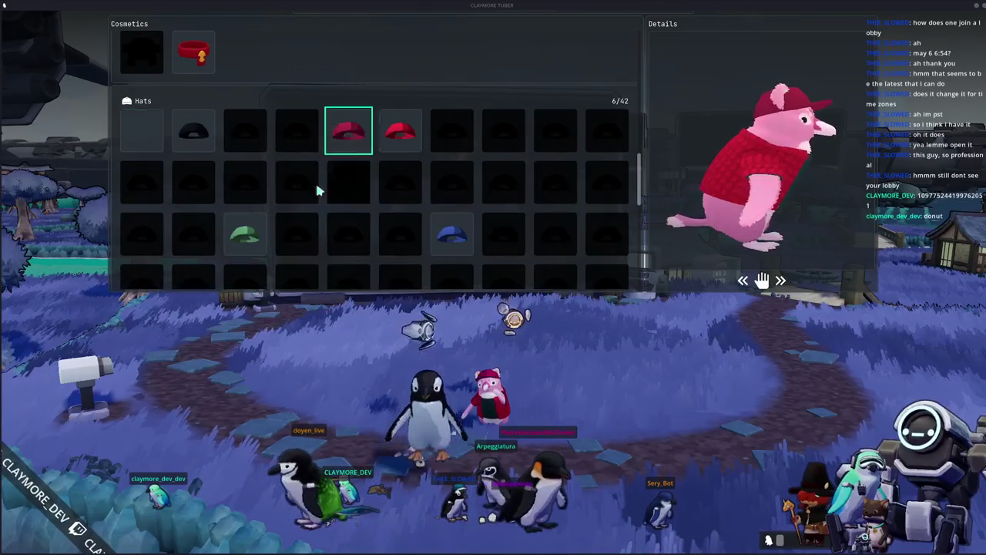
scroll(317, 196, "down", 4)
Step: Return to play, check the Seal Milk in the inventory, and walk left along the path
key("Escape")
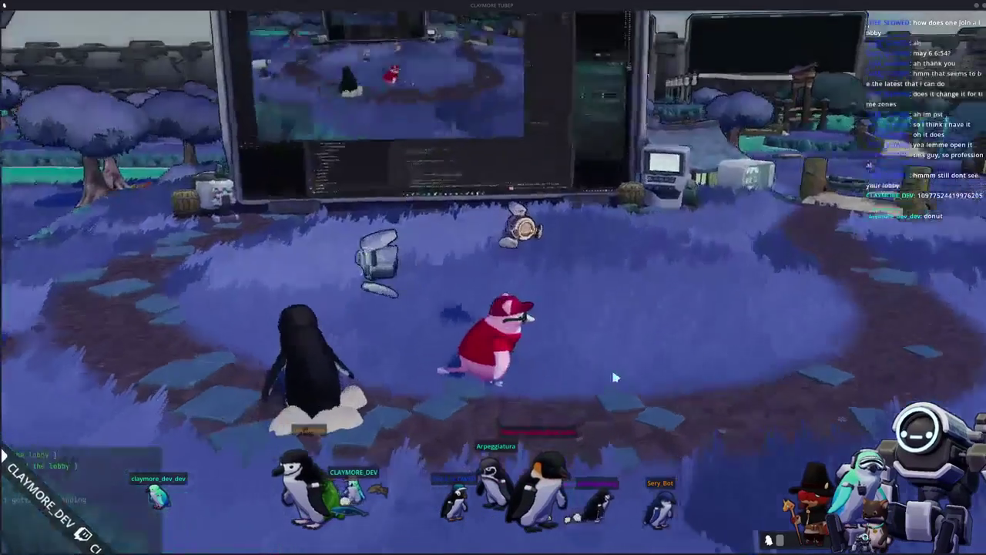
key("w")
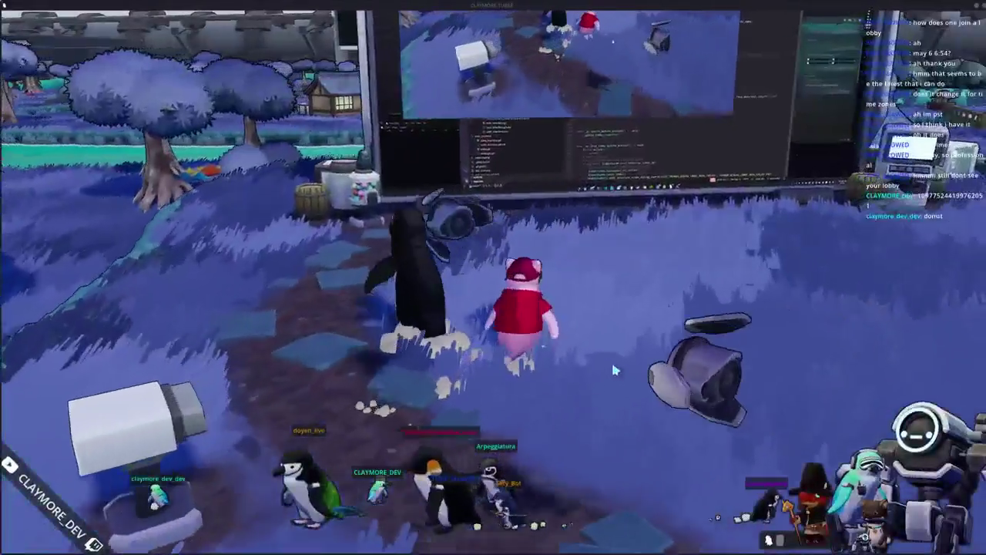
key("i")
left_click(300, 68)
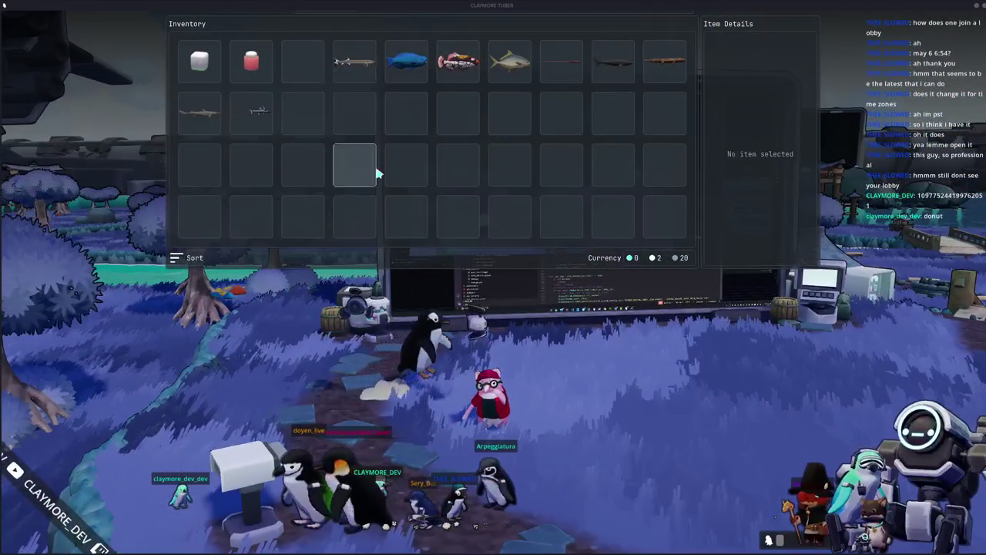
key("i")
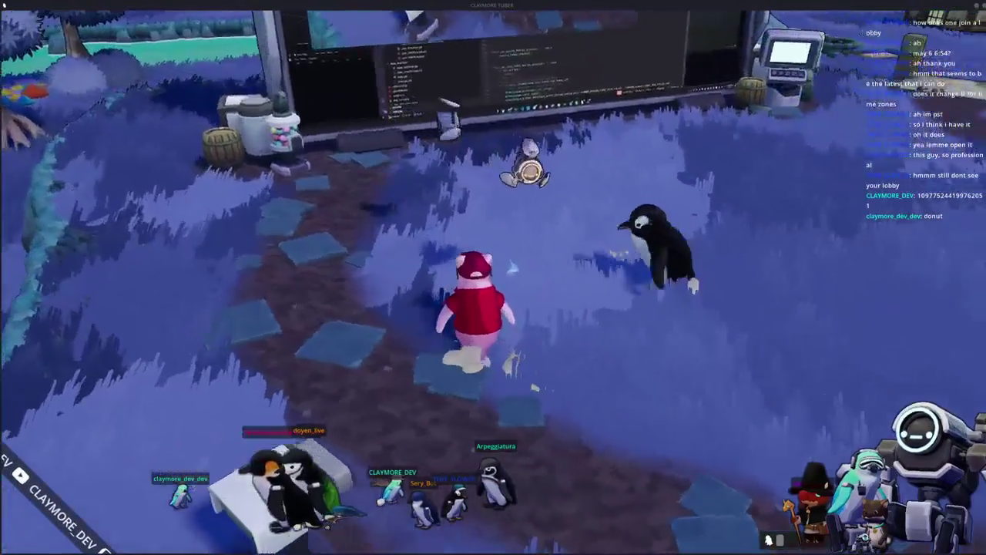
key("a")
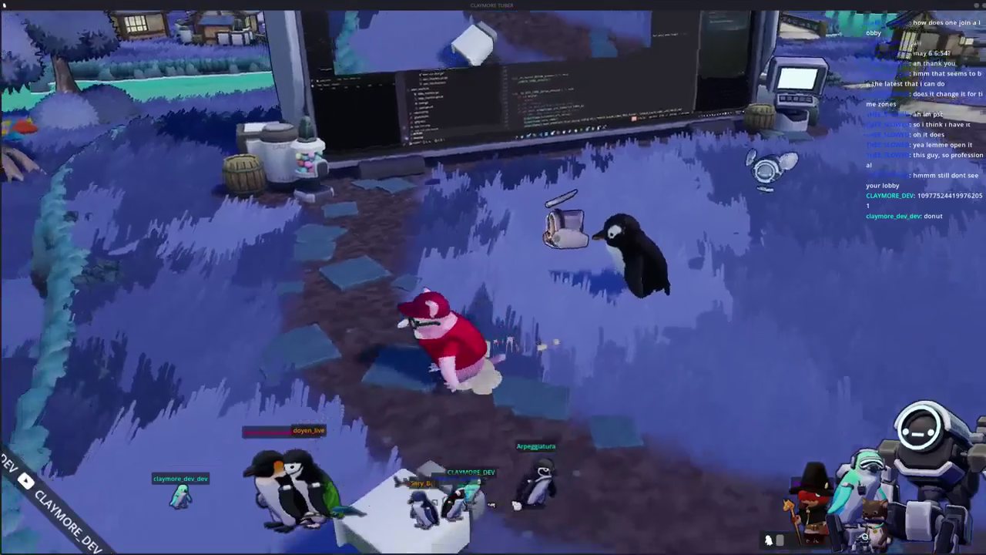
key("i")
key("i")
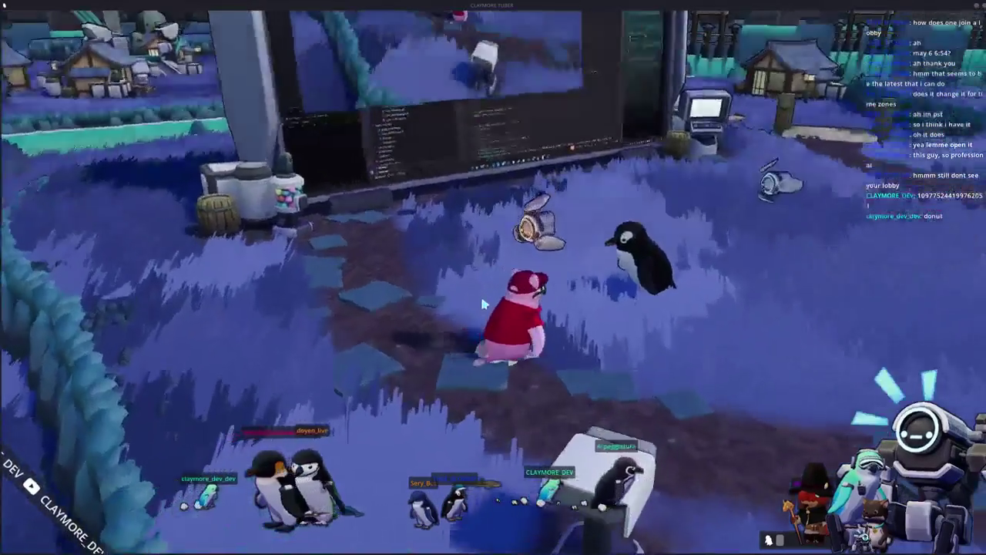
Step: Run over to the vending machine, buy another Seal Milk and drink it for a boost
key("w")
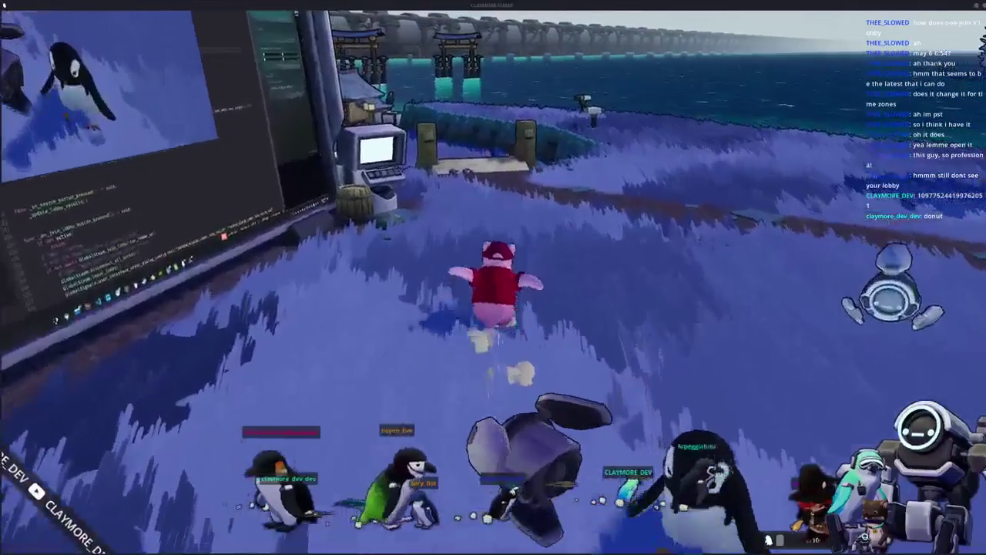
key("d")
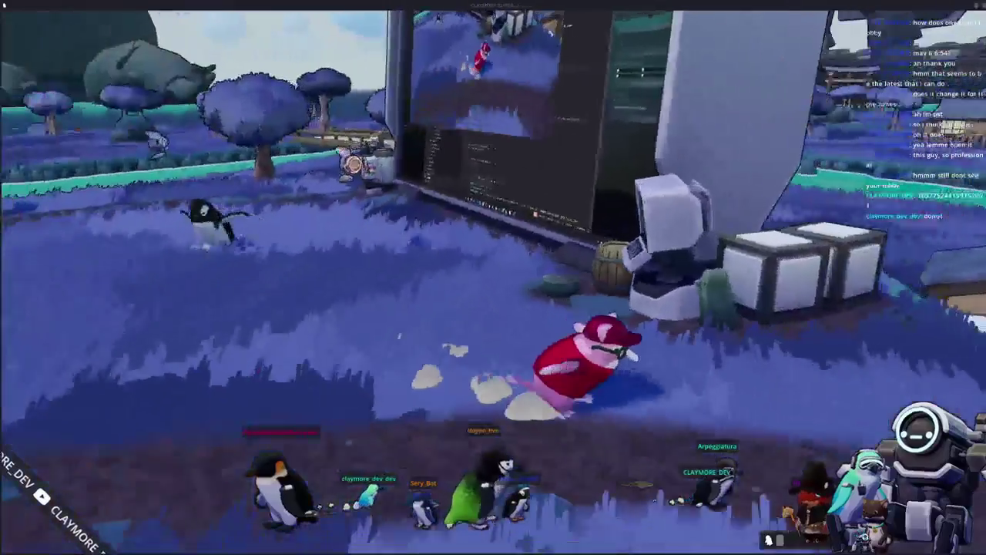
key("w")
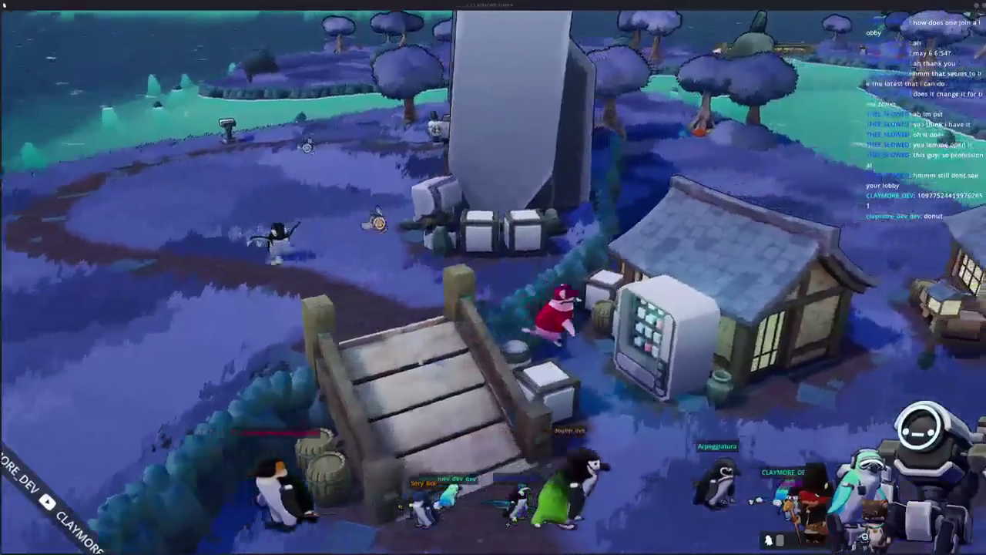
key("d")
key("e")
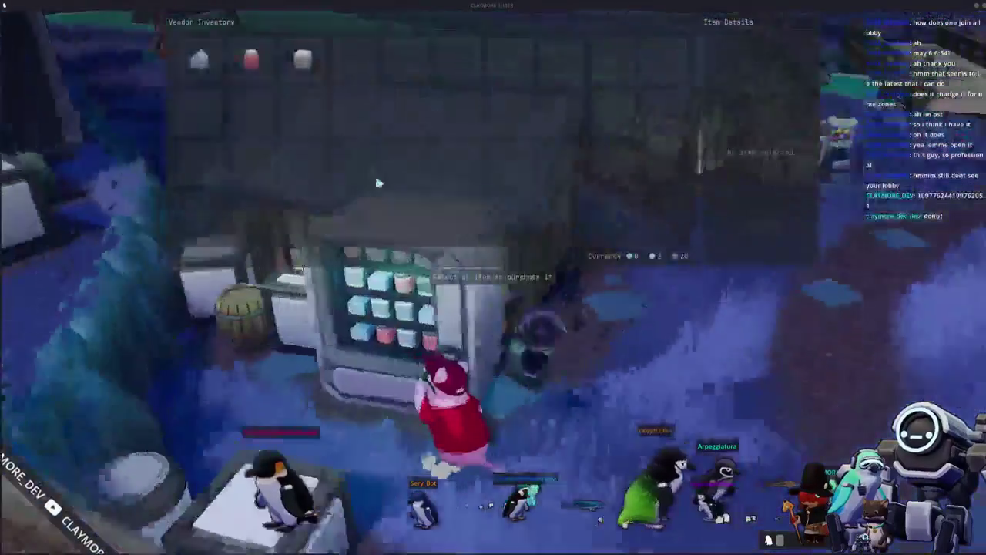
left_click(197, 67)
key("Escape")
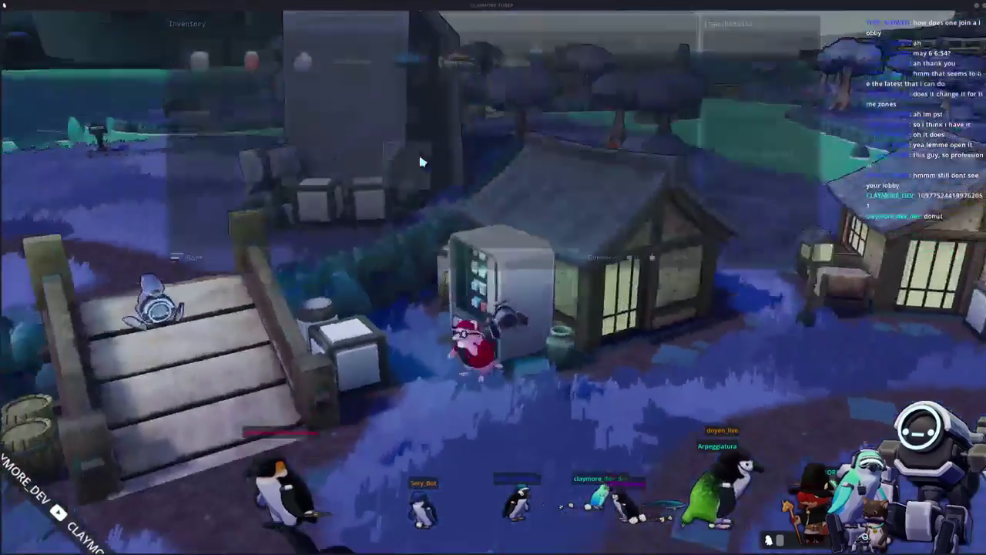
key("Tab")
left_click(318, 81)
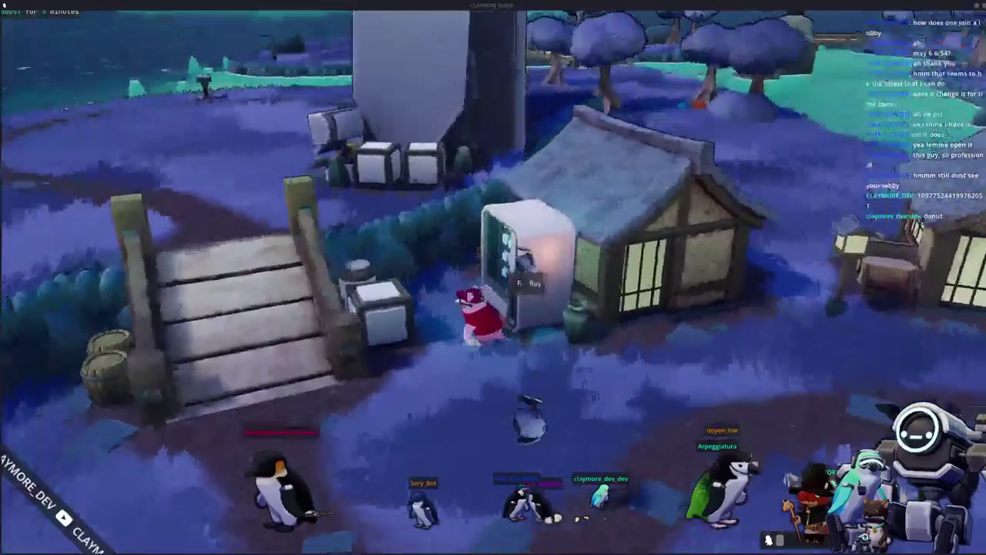
Step: Walk past the bridge post and terminal to the gumball machine, facing the big code screen
key("w")
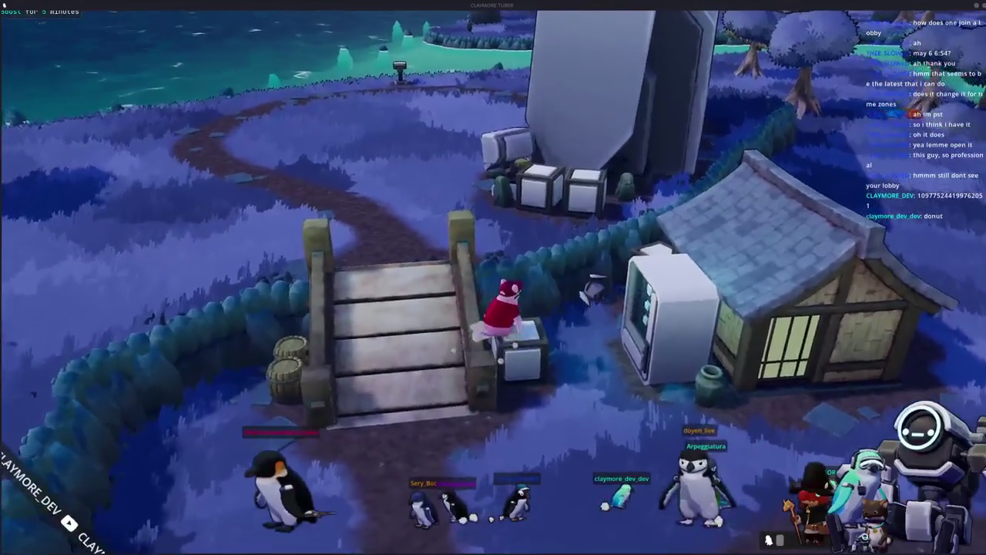
key("w")
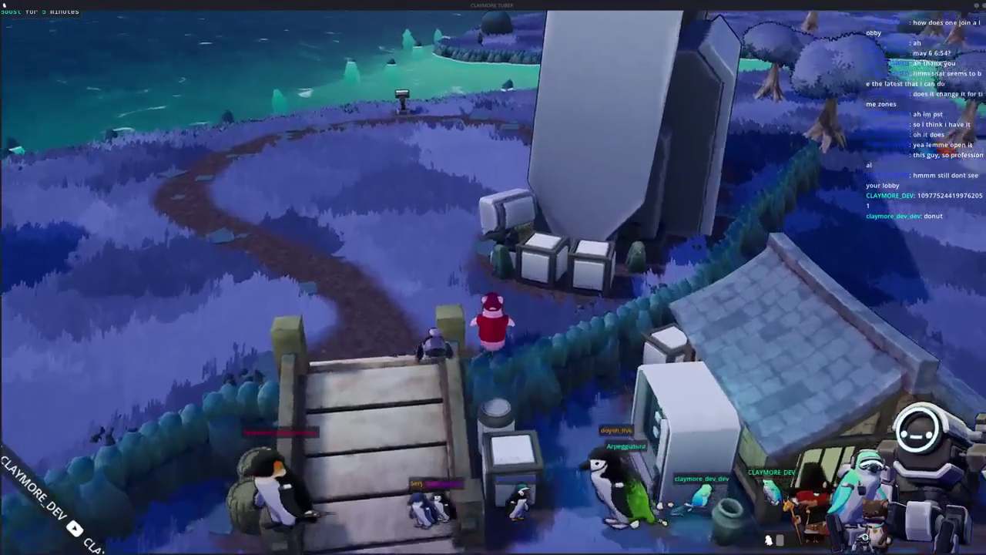
key("w")
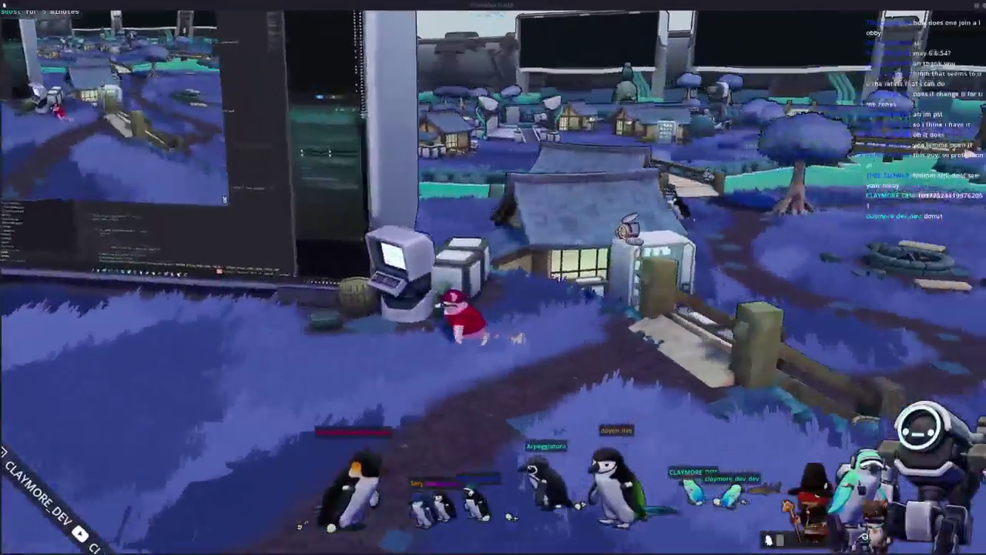
key("a")
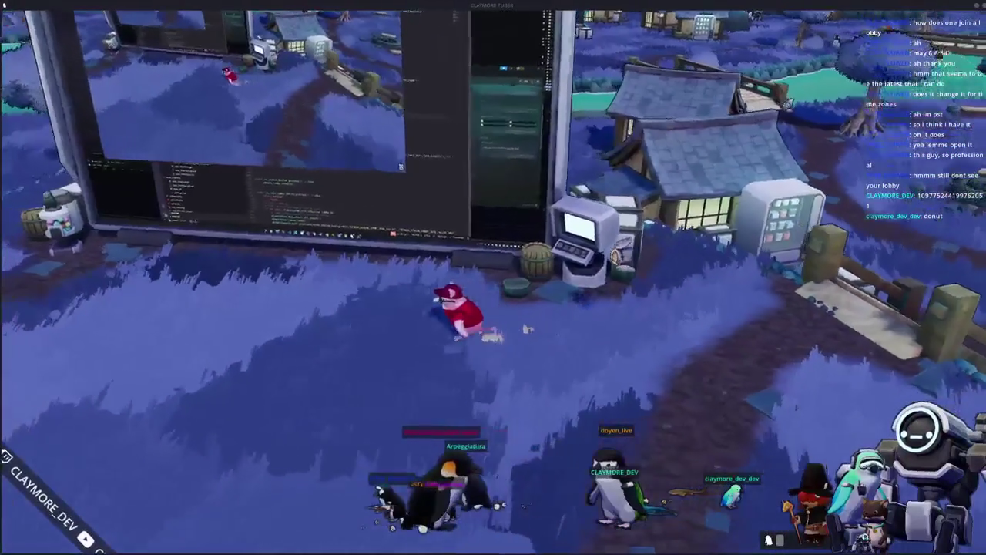
key("w")
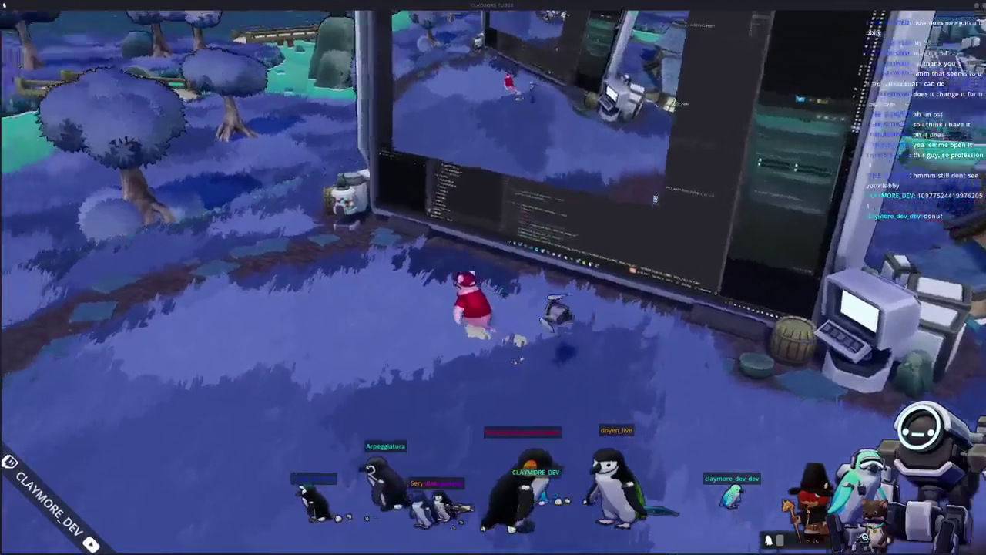
key("w")
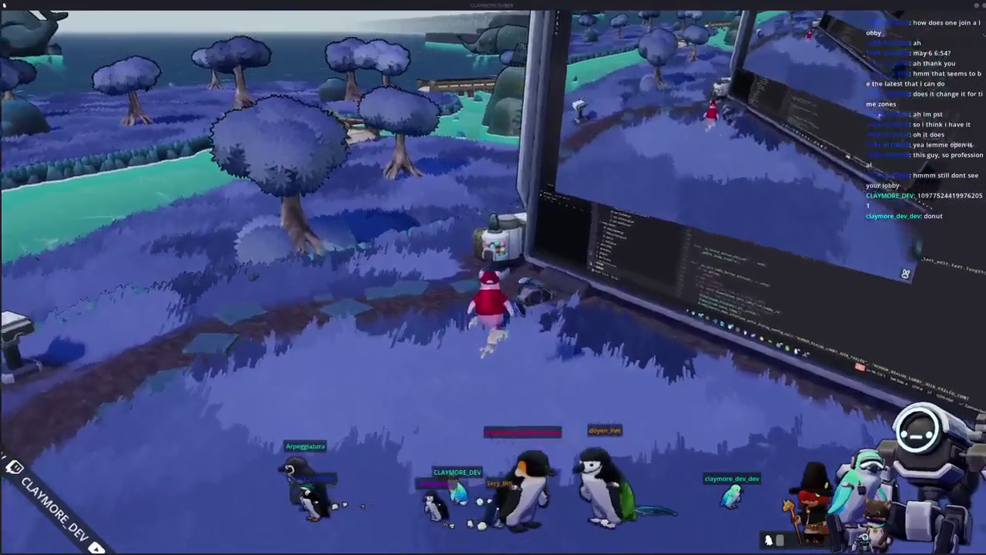
key("s")
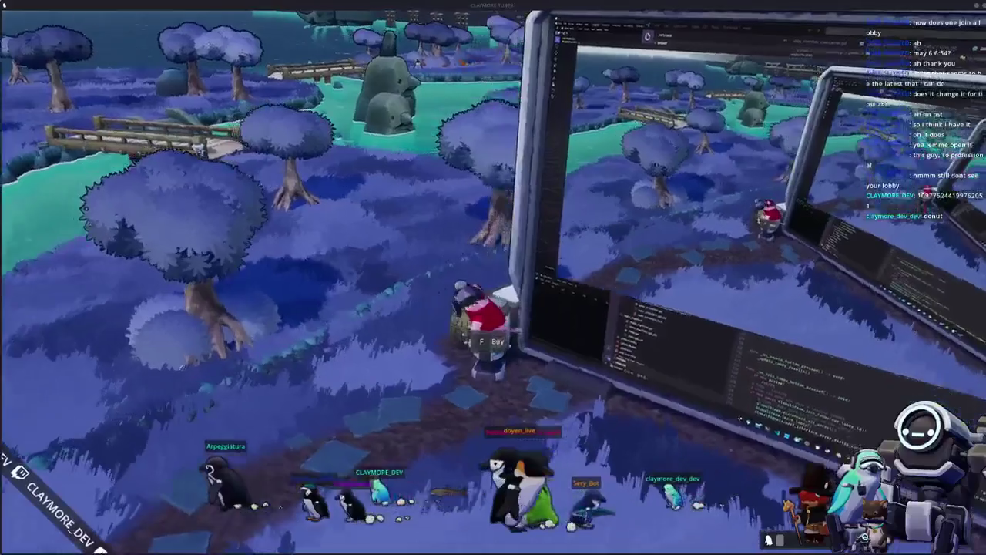
key("w")
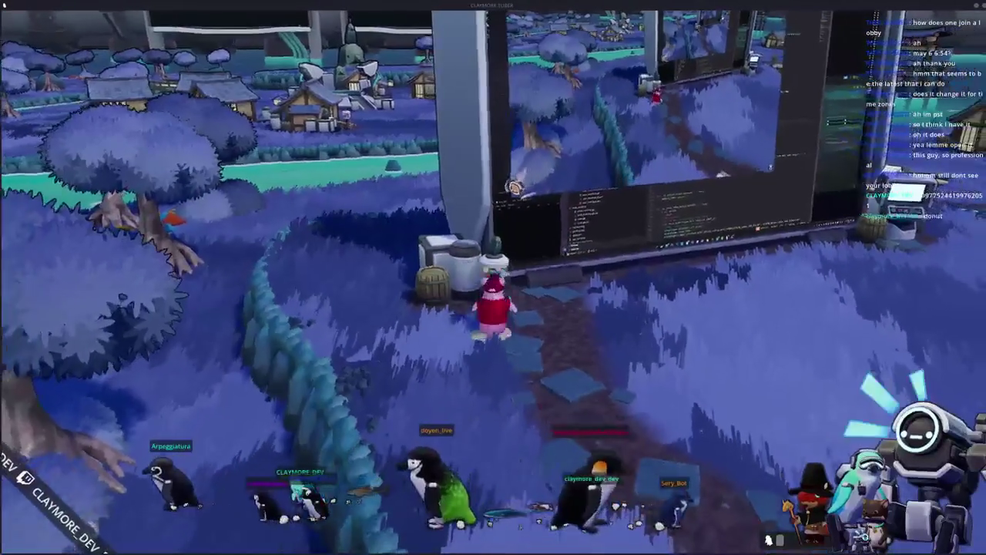
key("a")
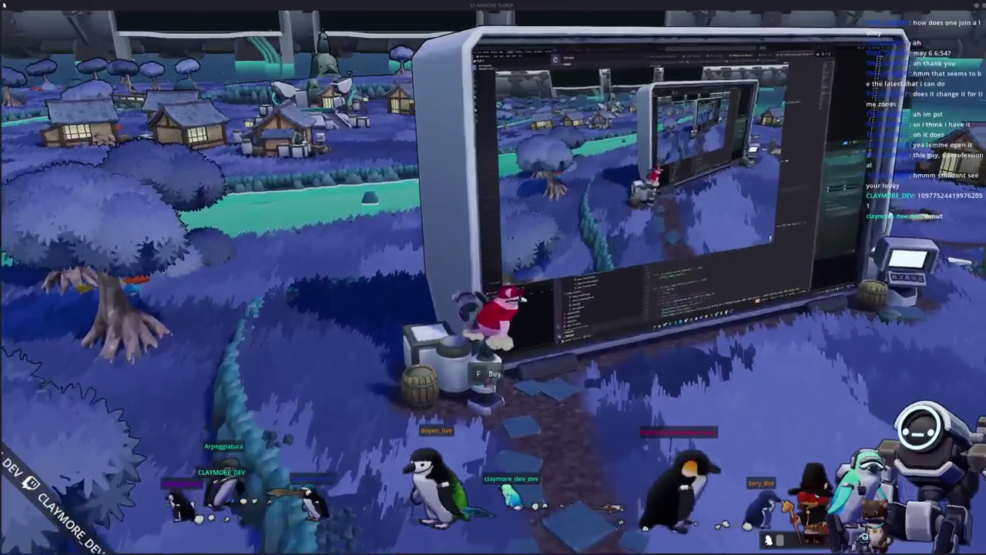
key("a")
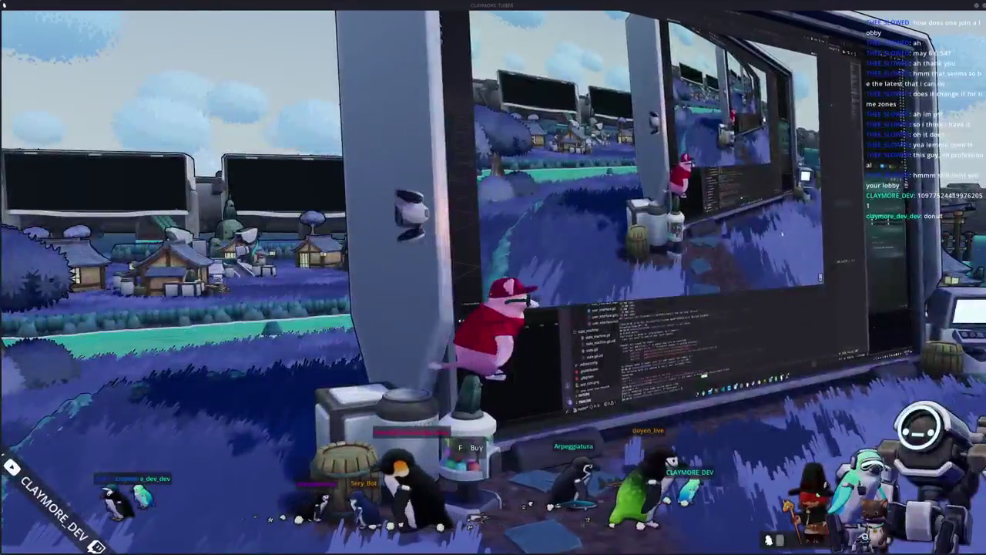
Step: Draw a smiley face on the Picture Chat canvas and send it, partial then finished
key("e")
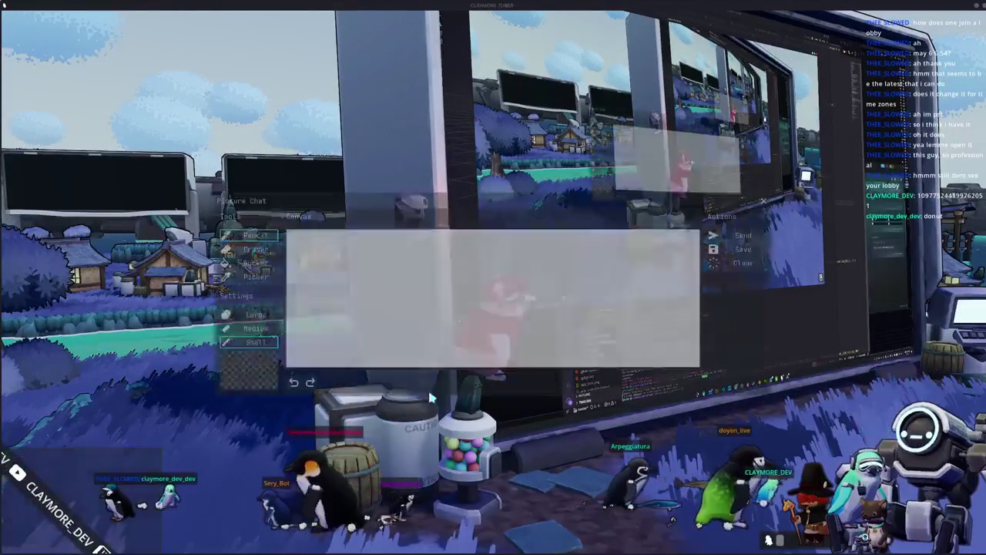
left_click(722, 241)
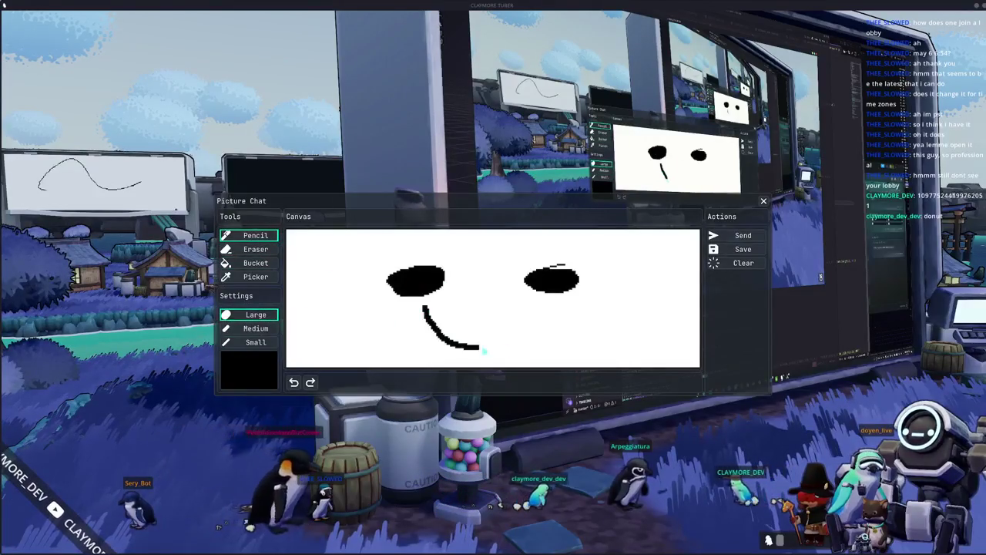
left_click(733, 235)
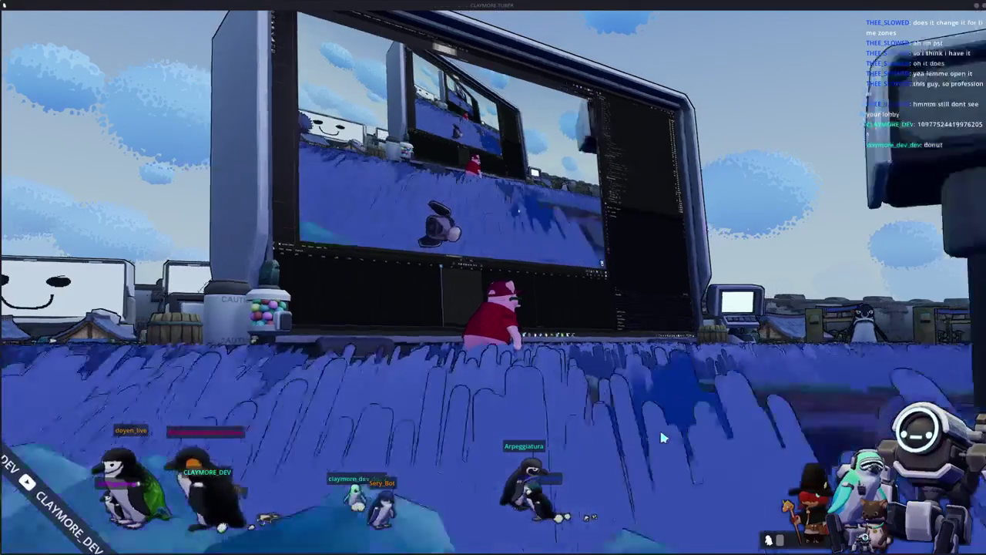
Step: Look over the lobby's Social whitelist settings, then return to the game
key("Escape")
key("Escape")
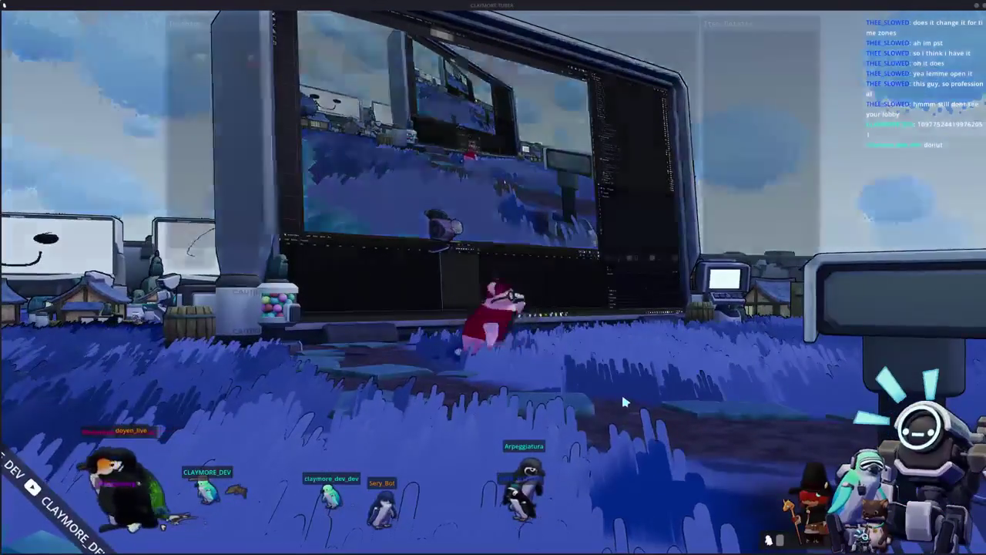
key("Escape")
key("e")
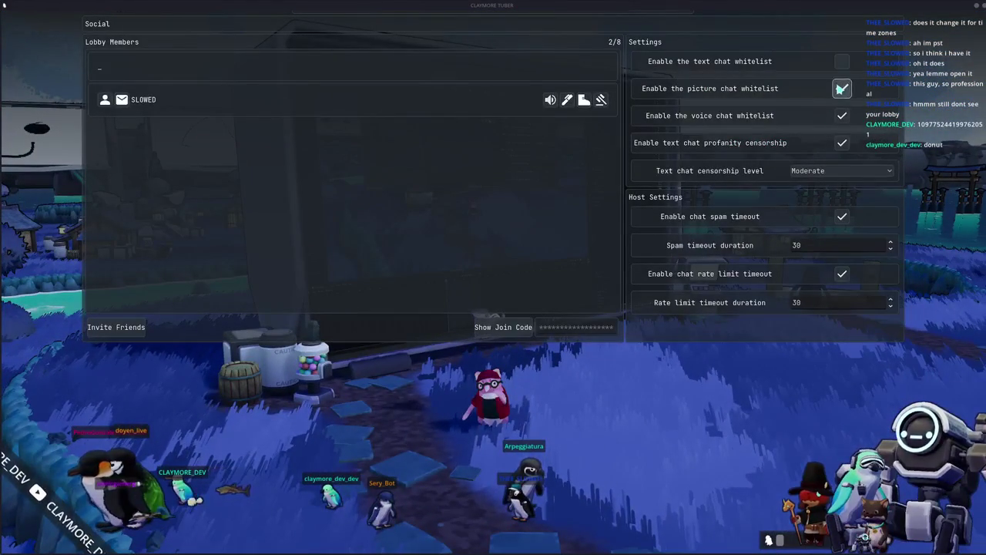
key("Escape")
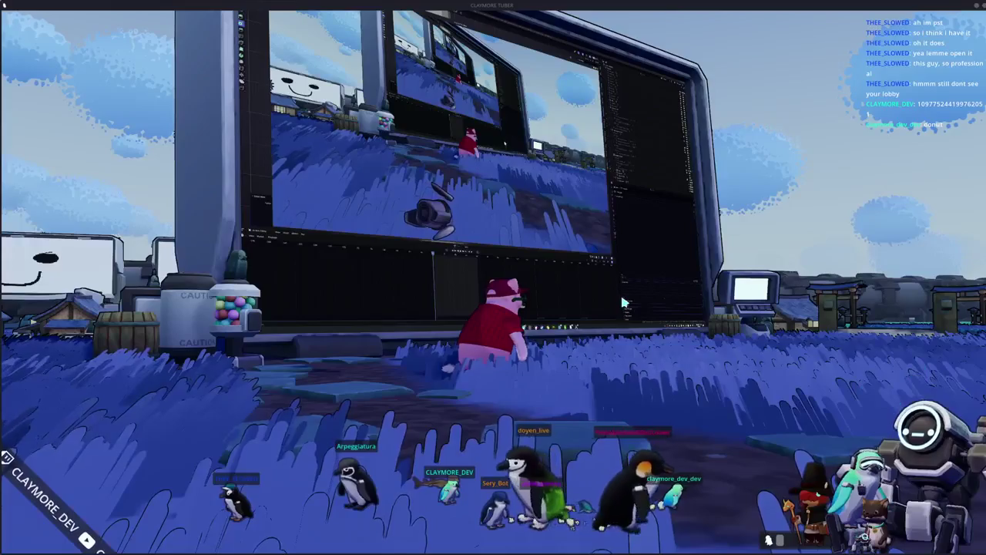
Step: Turn the chat whitelists back on in the Social settings and return to the game
key("i")
key("o")
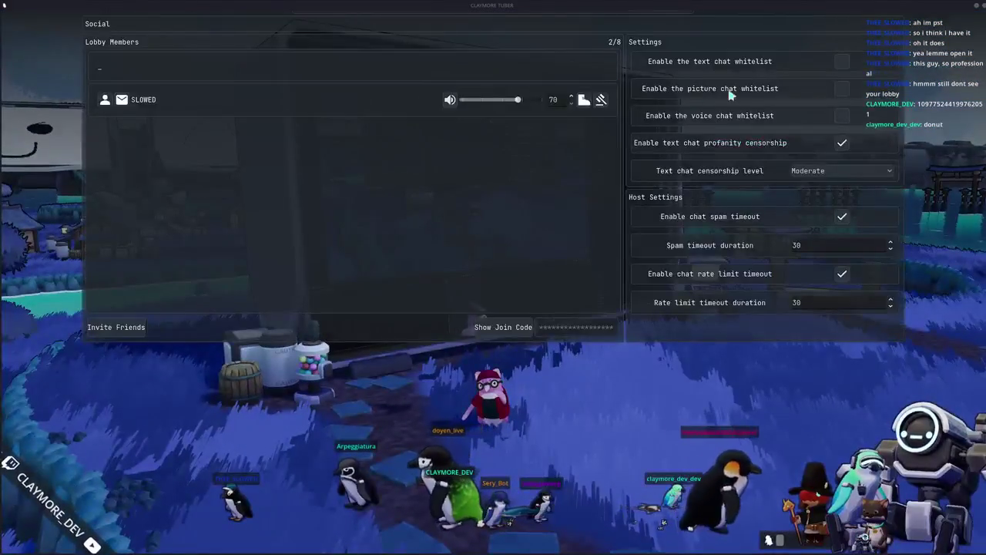
left_click(842, 116)
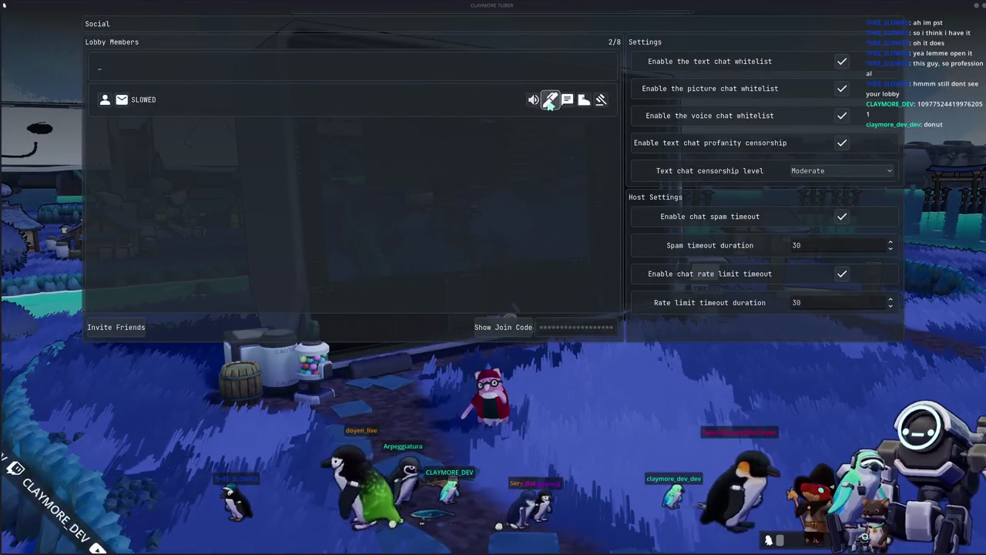
key("Escape")
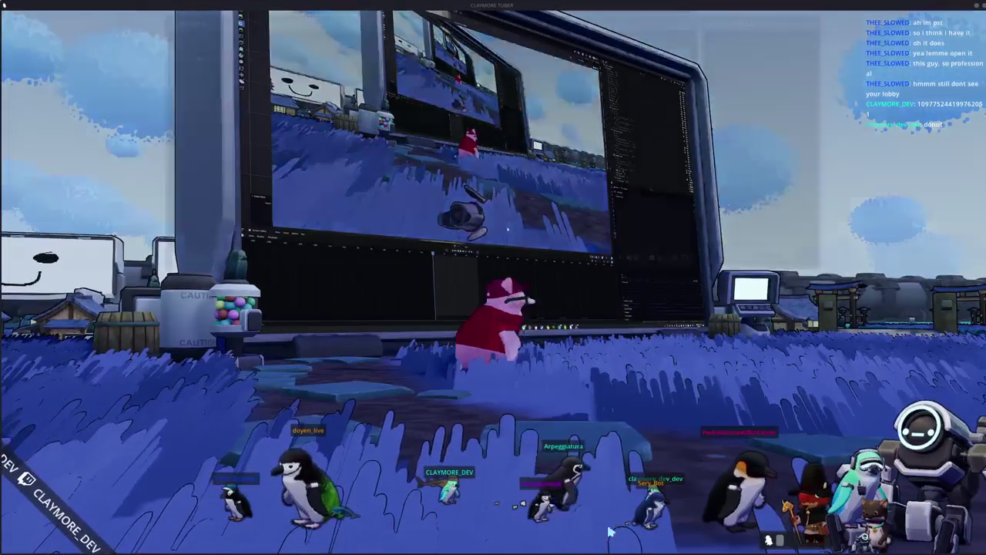
Step: Recheck the Social settings twice: picture and voice whitelists on, text whitelist off
key("i")
key("Tab")
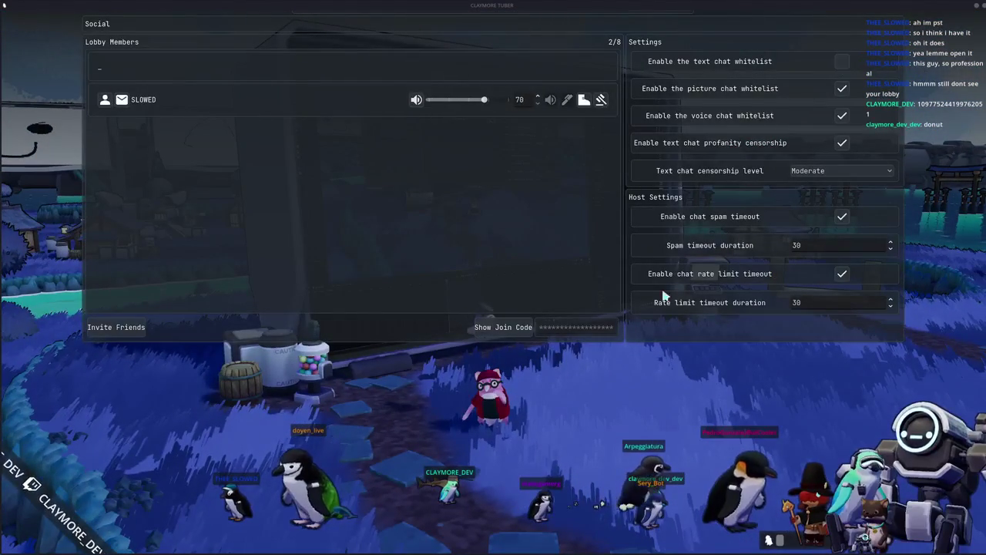
key("Escape")
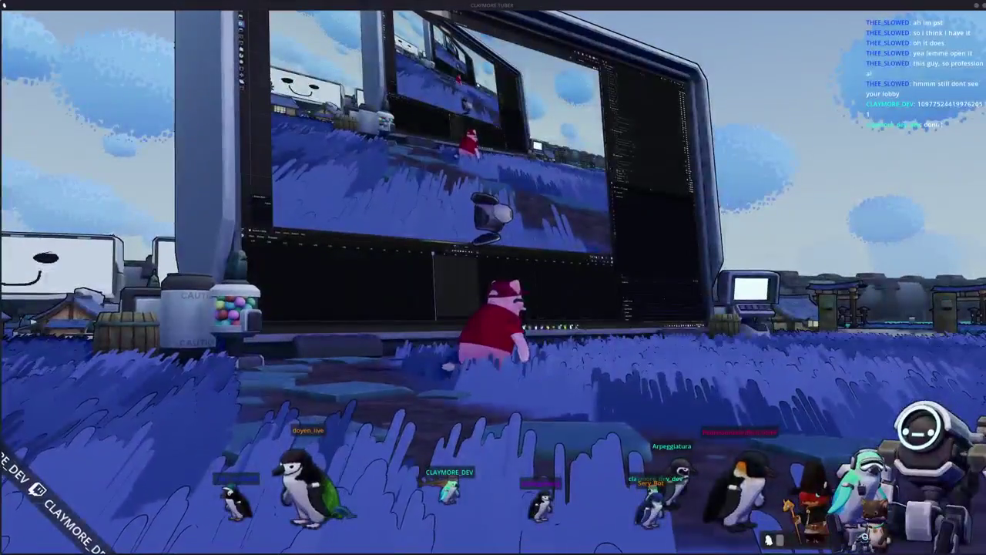
key("i")
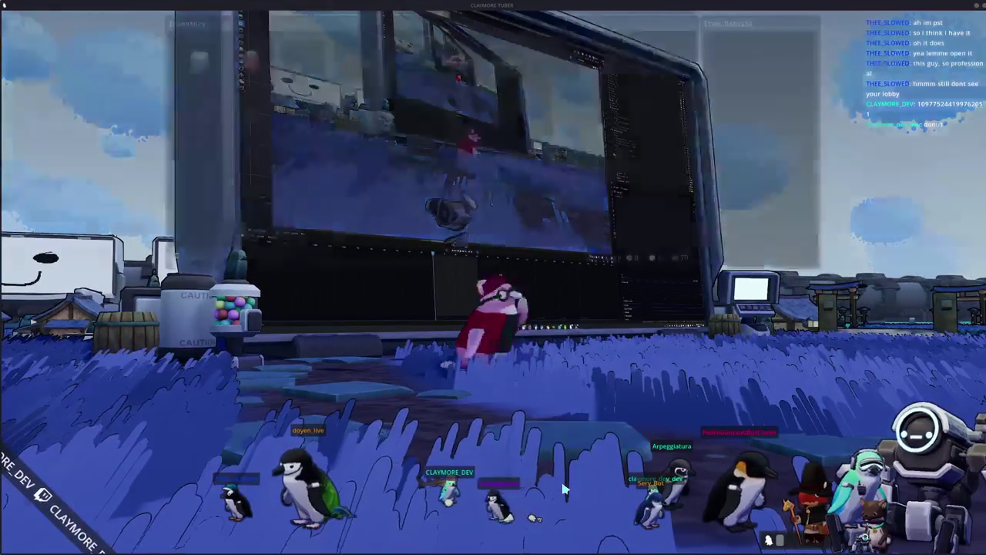
key("Tab")
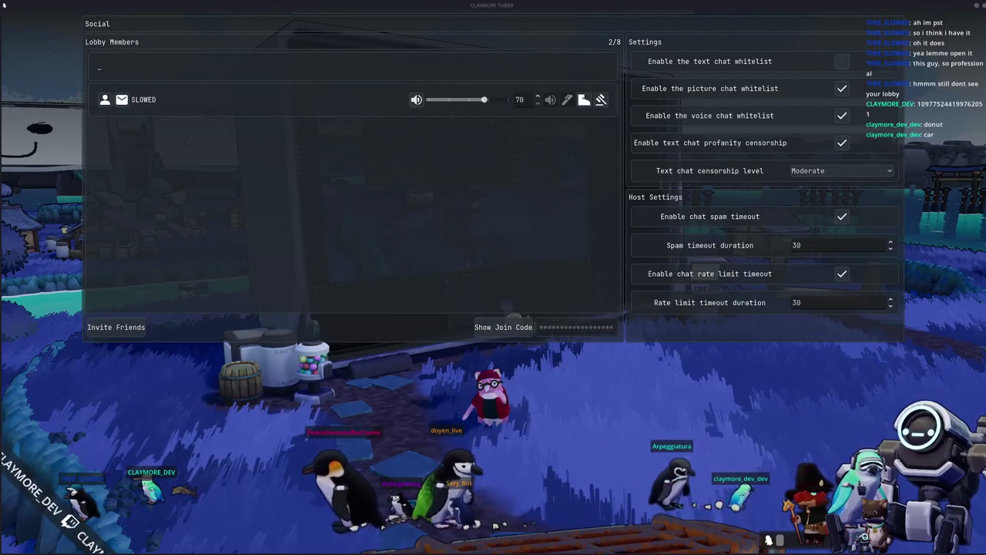
key("Escape")
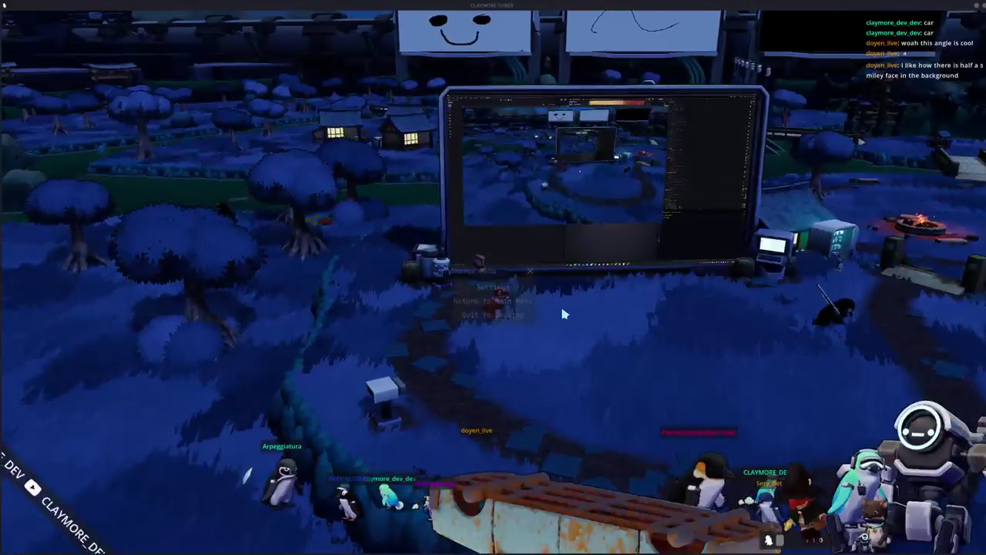
key("Escape")
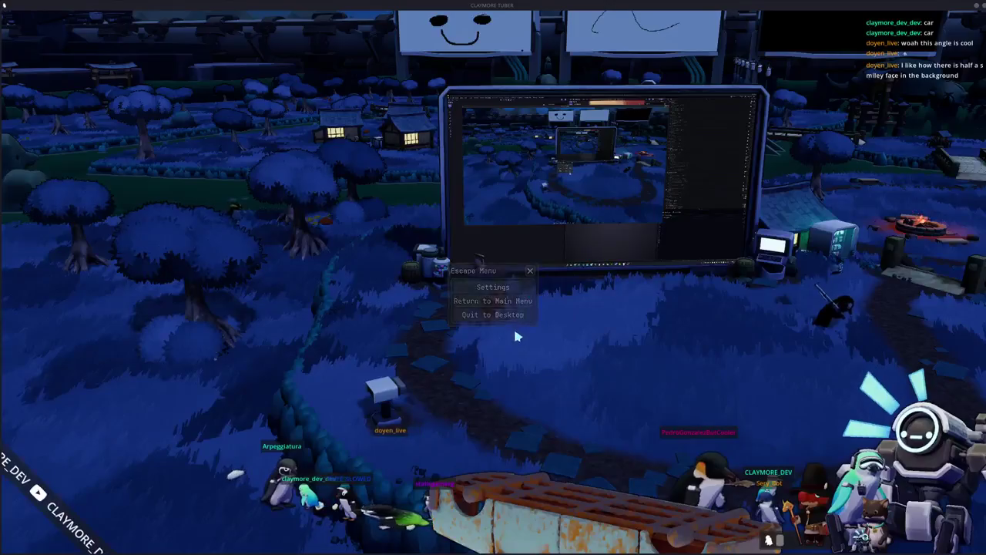
key("Escape")
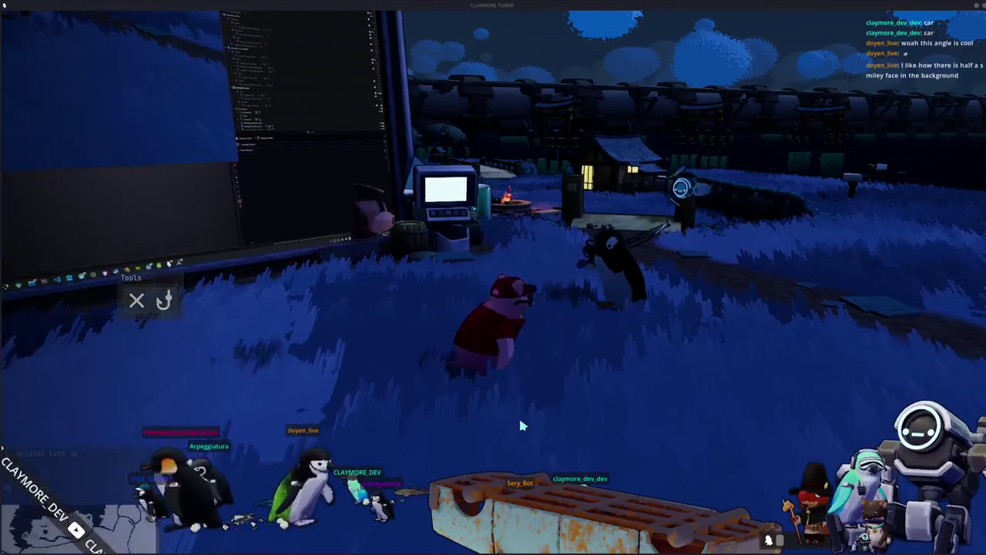
key("e")
left_click(743, 422)
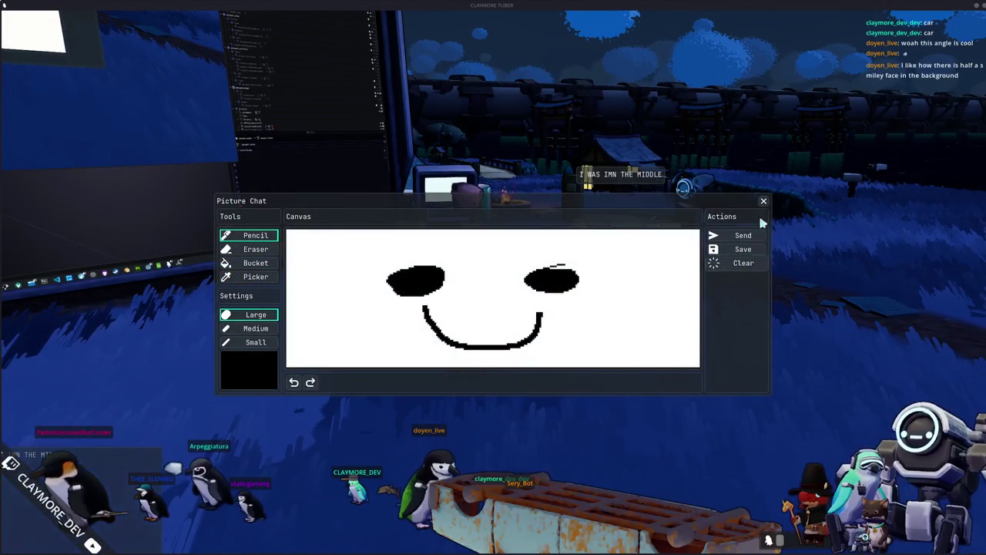
left_click(764, 201)
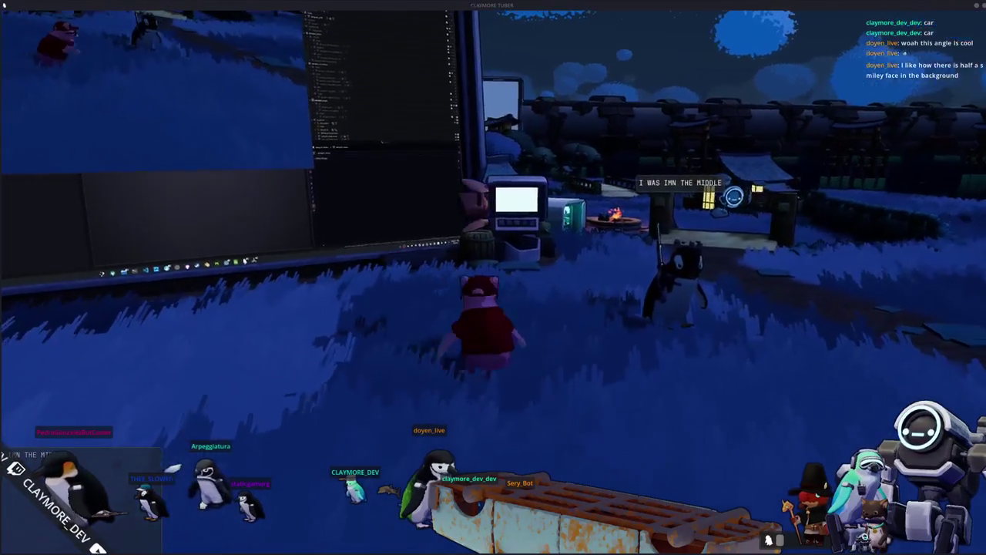
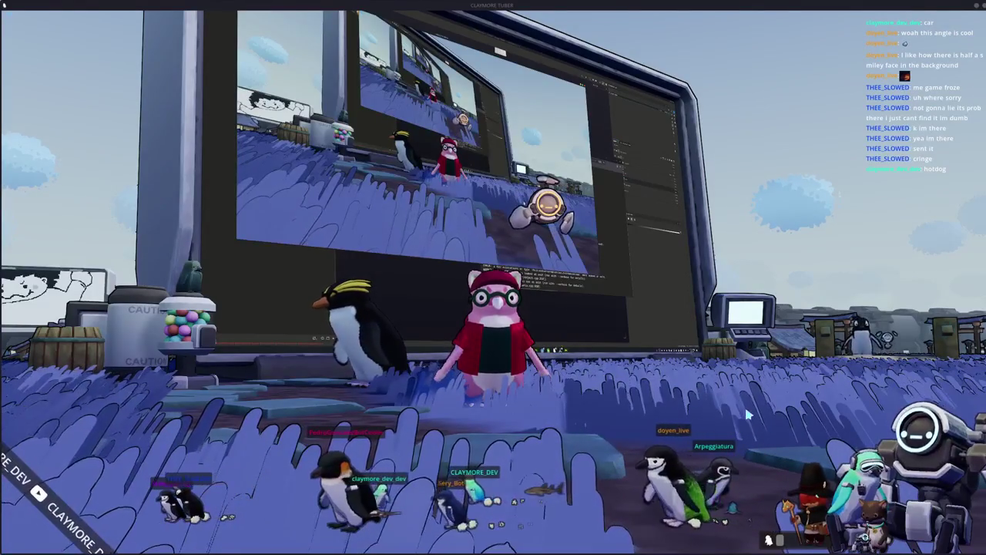
Step: Walk the pig avatar off the stage onto the grass, beneath the giant floating fish
key("Return")
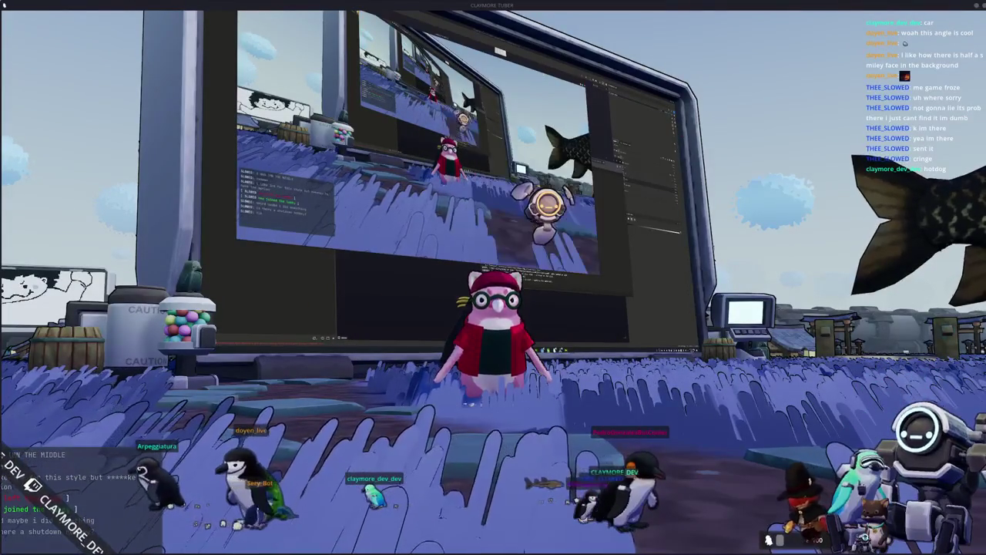
key("d")
key("d")
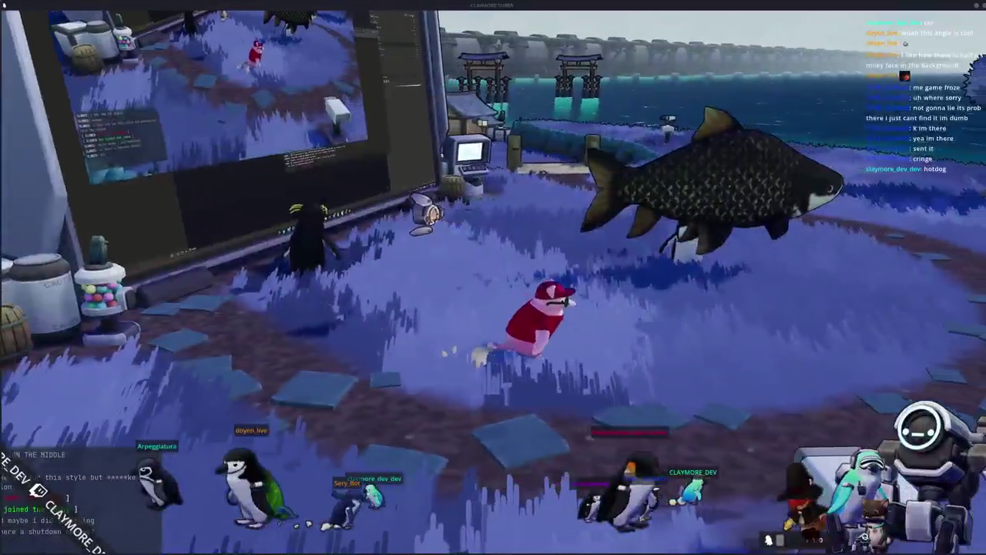
key("a")
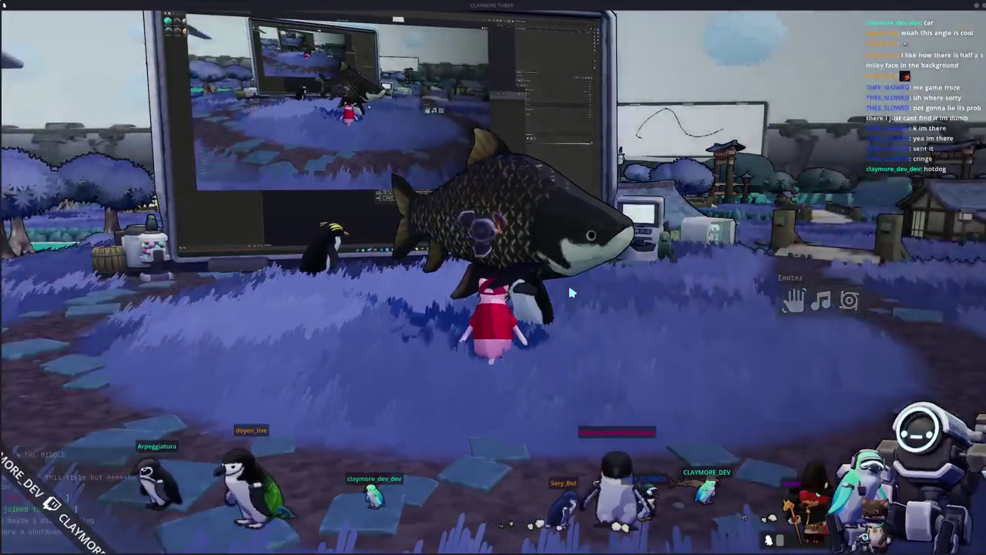
Step: Have the pig hold the blue fish from its inventory
key("i")
left_click(458, 62)
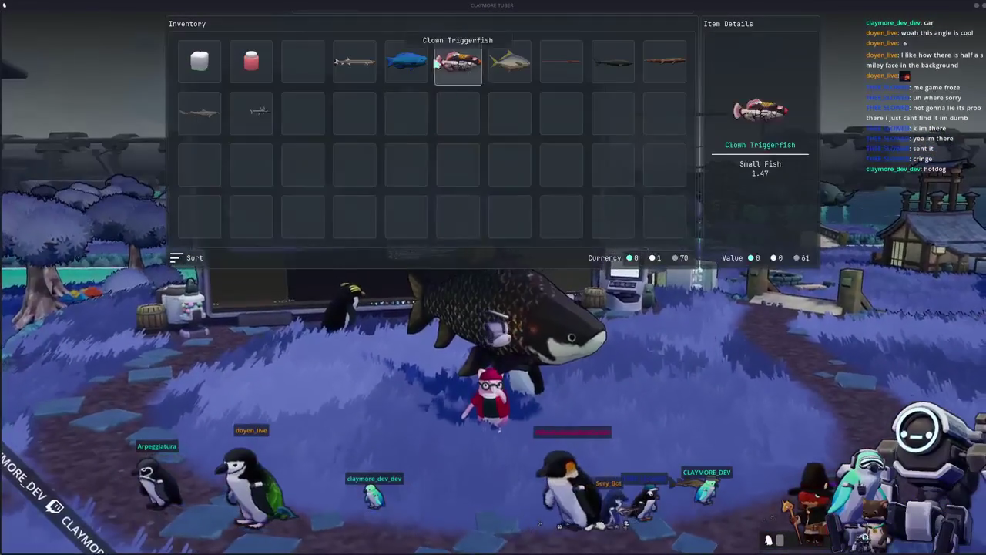
right_click(407, 61)
key("i")
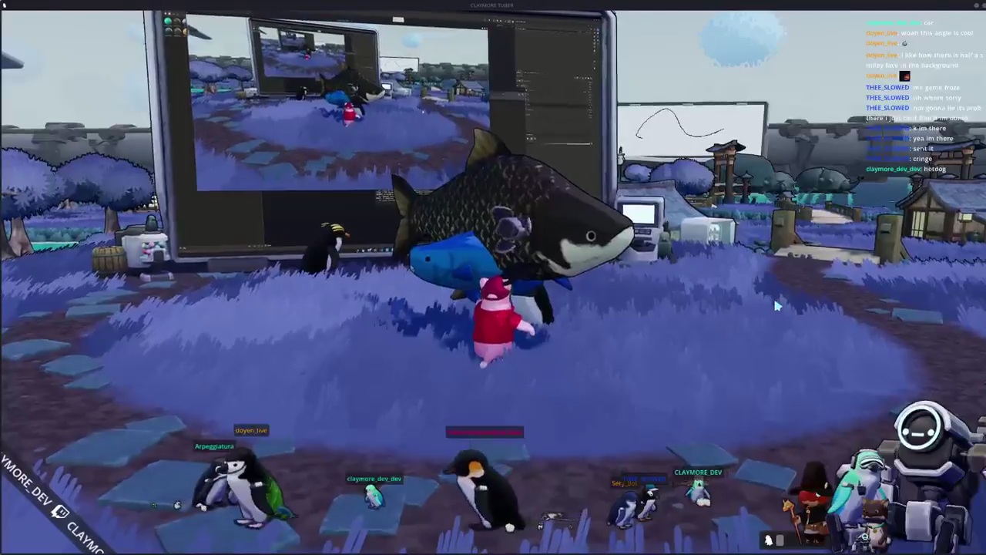
key("a")
right_click_drag(847, 296, 773, 295)
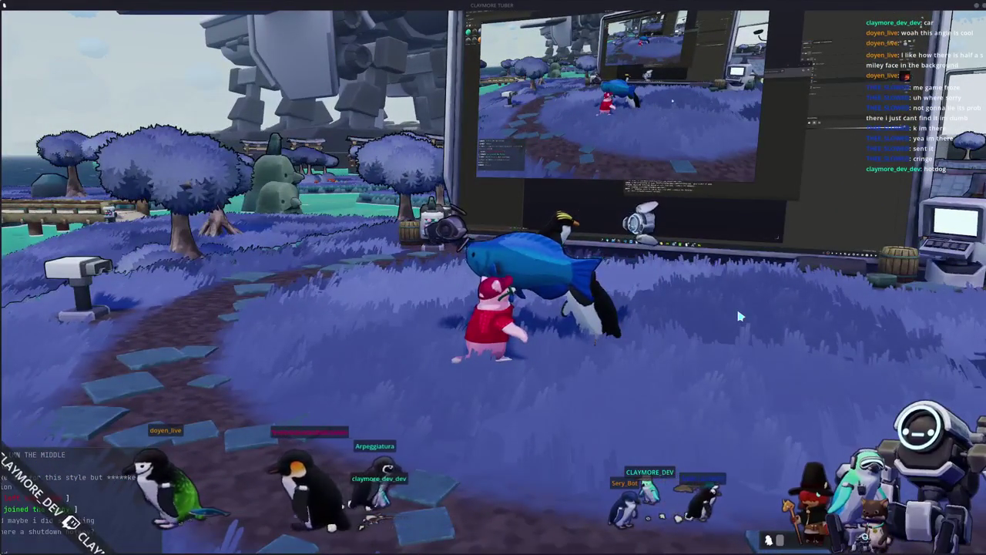
Step: Swap in the dolphin for the pig to hold, then close the inventory
key("i")
mouse_move(457, 61)
left_click(524, 81)
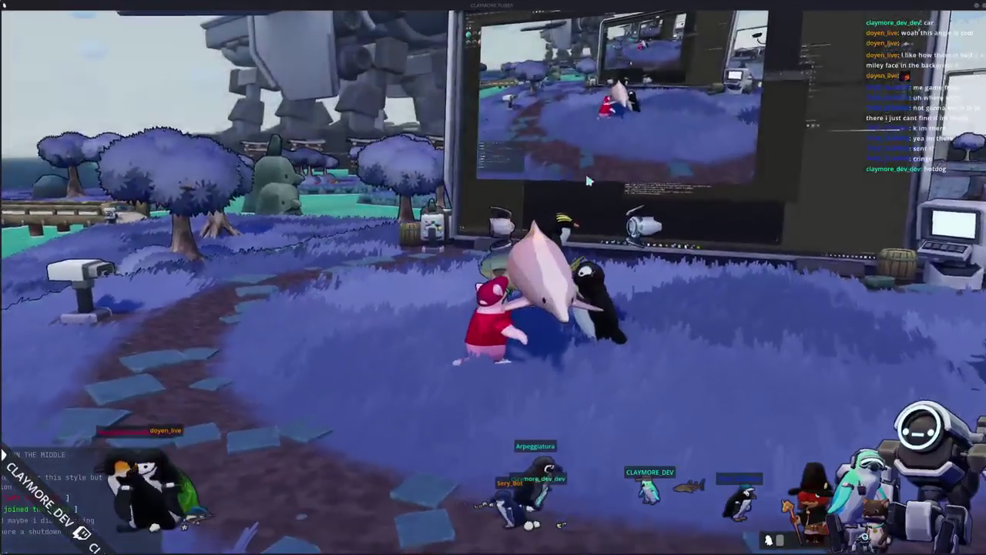
mouse_move(592, 198)
right_mouse_down()
mouse_move(432, 201)
mouse_move(494, 191)
right_mouse_up()
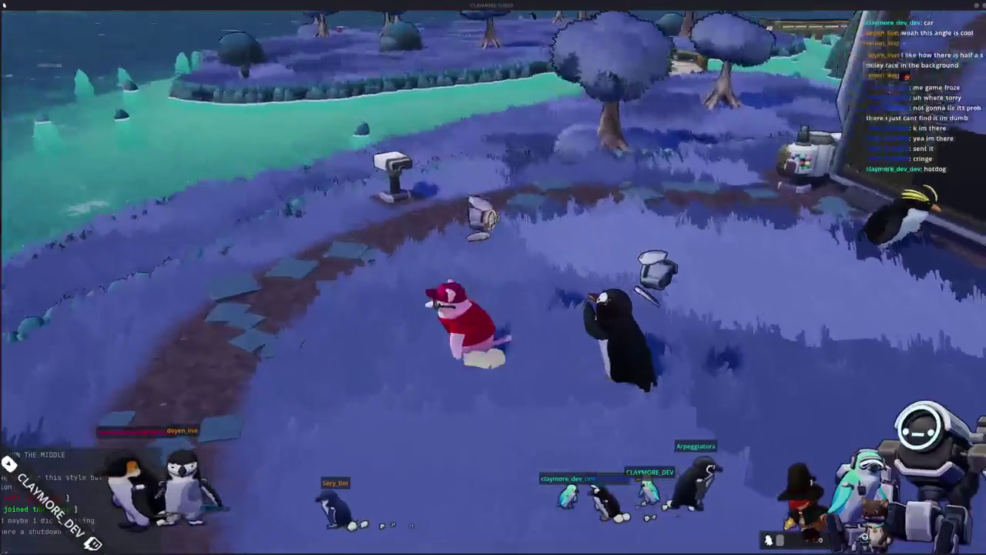
key("i")
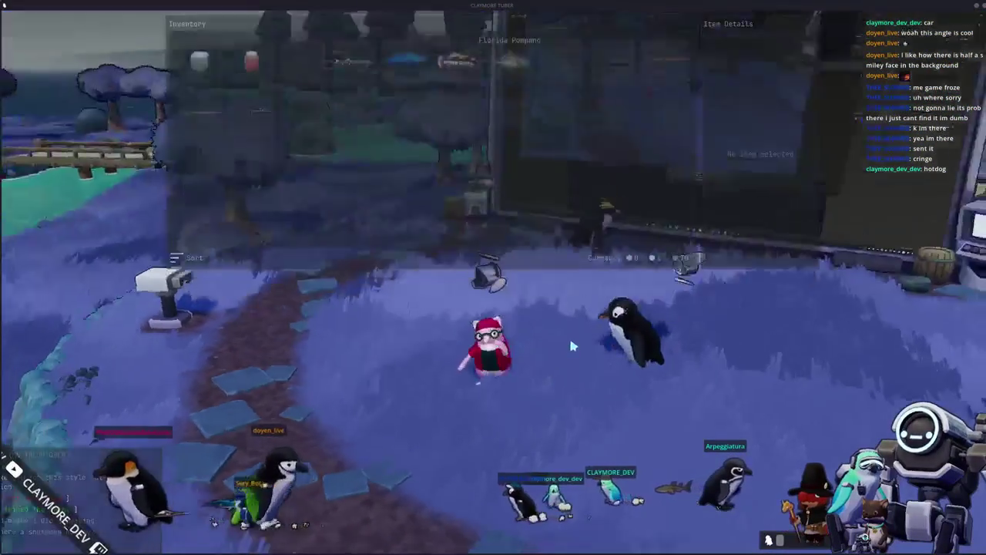
key("i")
scroll(493, 278, "up", 5)
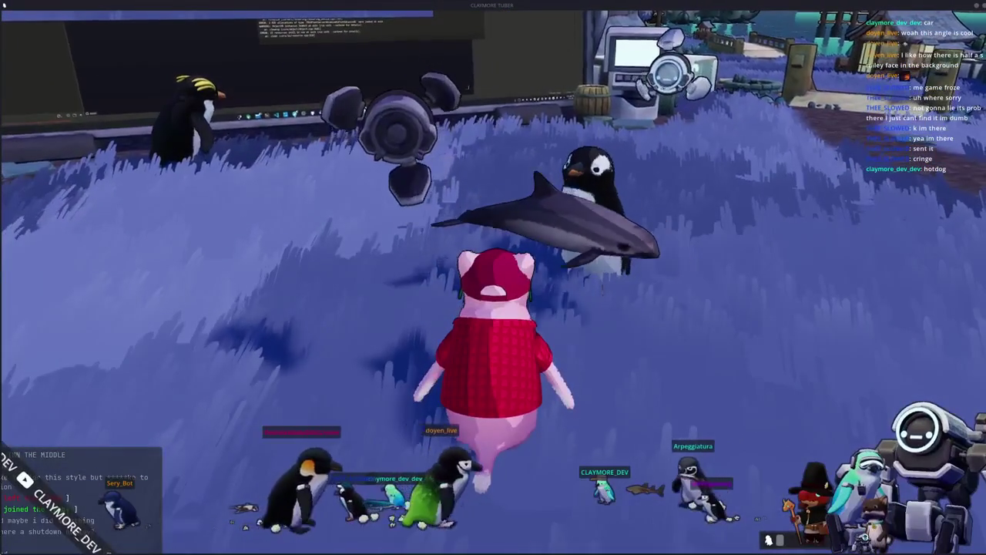
Step: Use the Red Algae Juice from the pig's inventory
key("d")
scroll(493, 277, "down", 5)
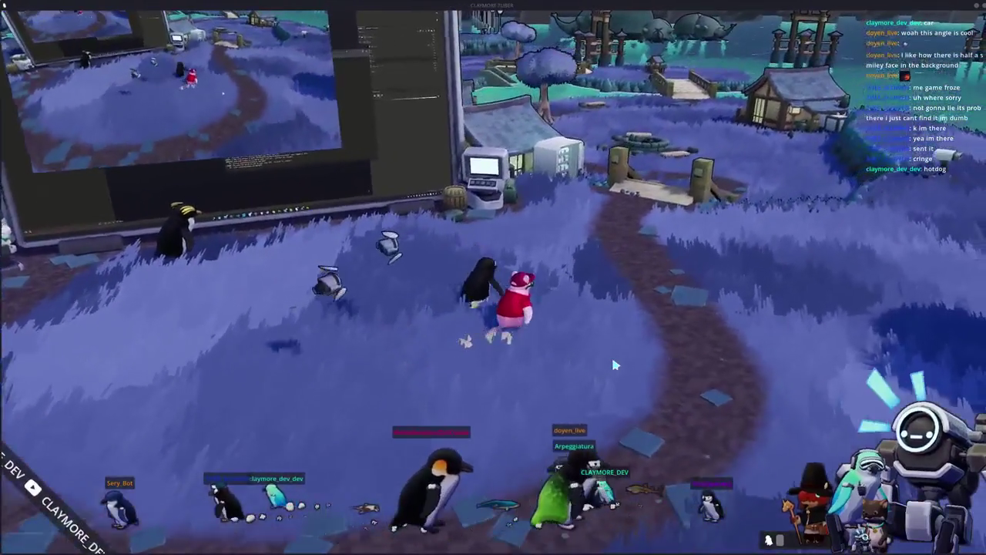
right_click_drag(614, 365, 539, 365)
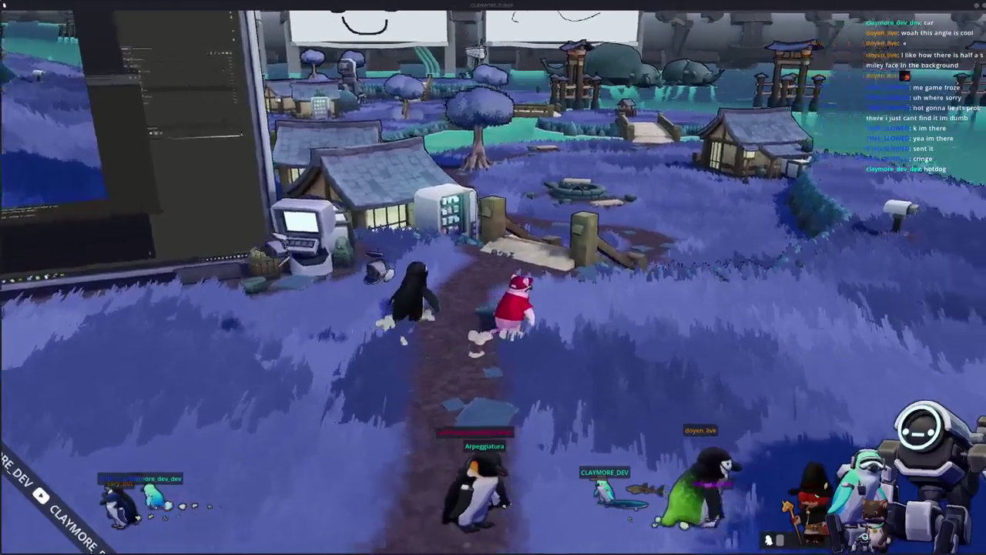
key("i")
right_click(246, 66)
left_click(271, 77)
Step: Walk the pig over the bridge to the store machine and open it to sell fish
key("w")
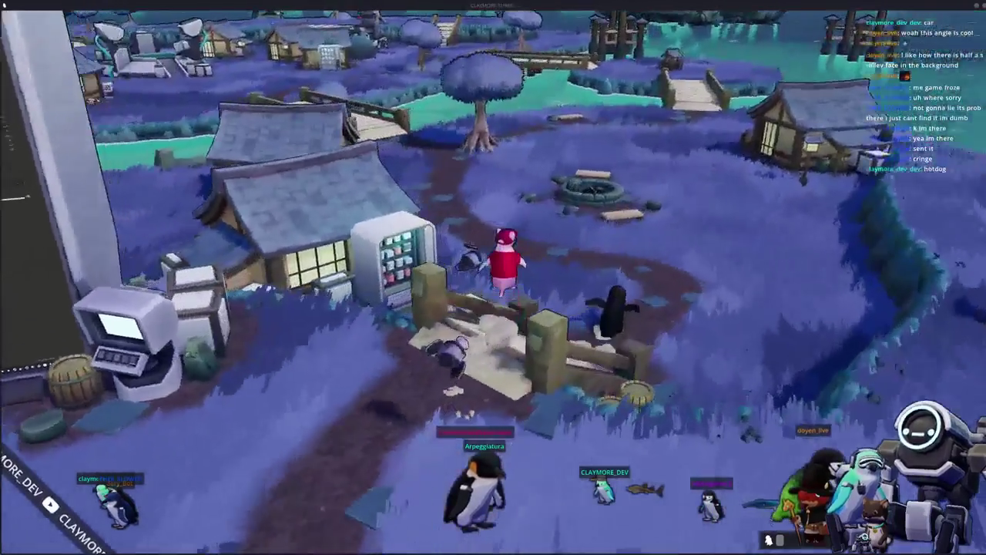
right_click_drag(493, 278, 416, 277)
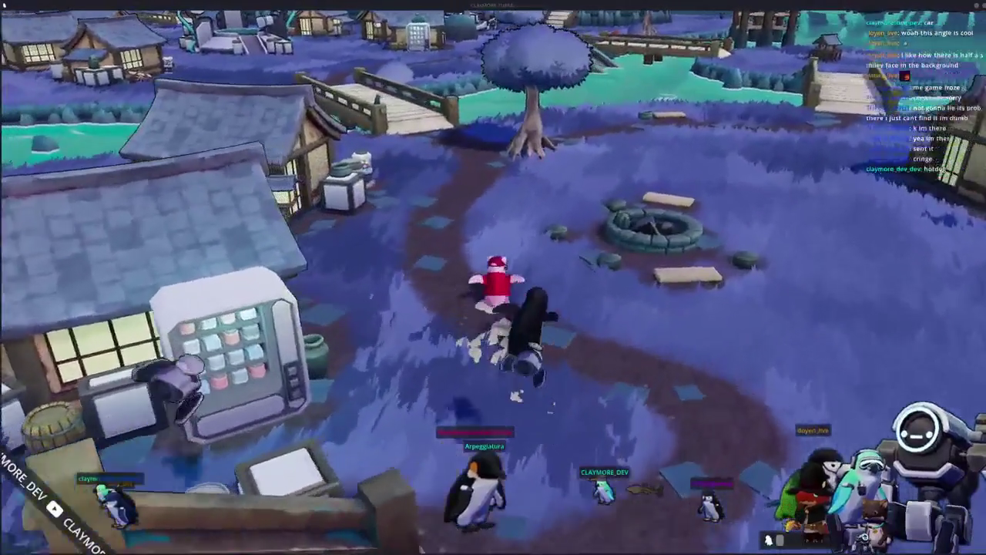
right_click_drag(493, 278, 401, 277)
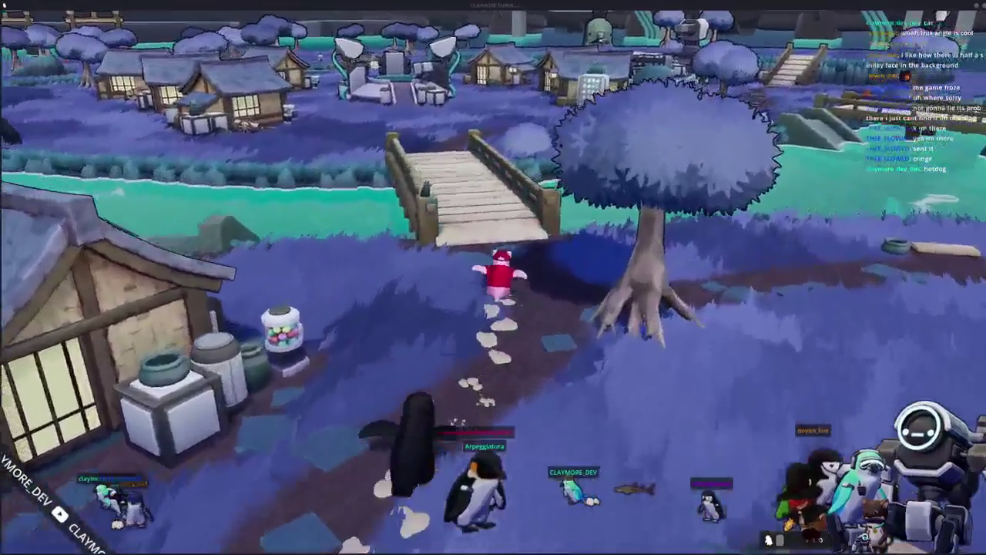
right_click_drag(494, 277, 432, 277)
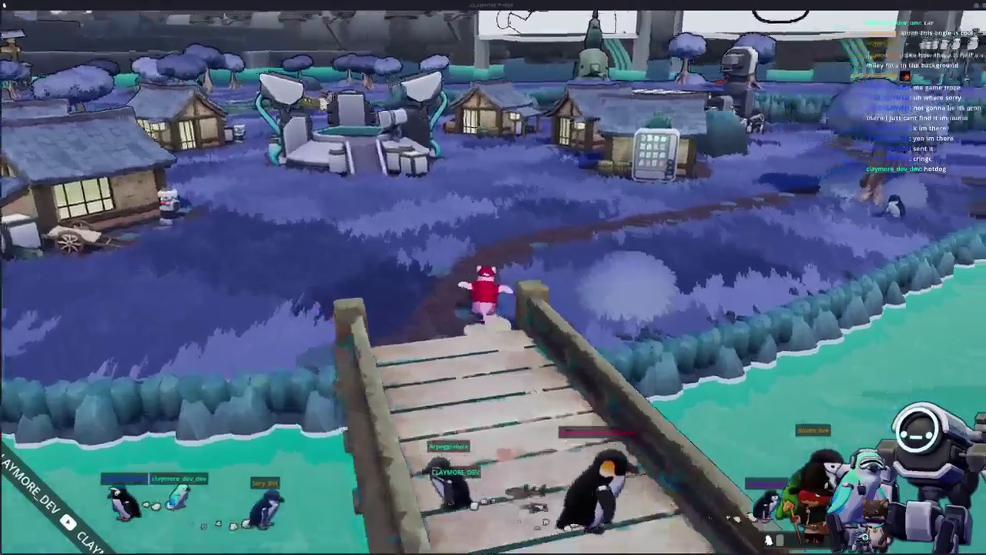
right_click_drag(493, 277, 416, 277)
key("w")
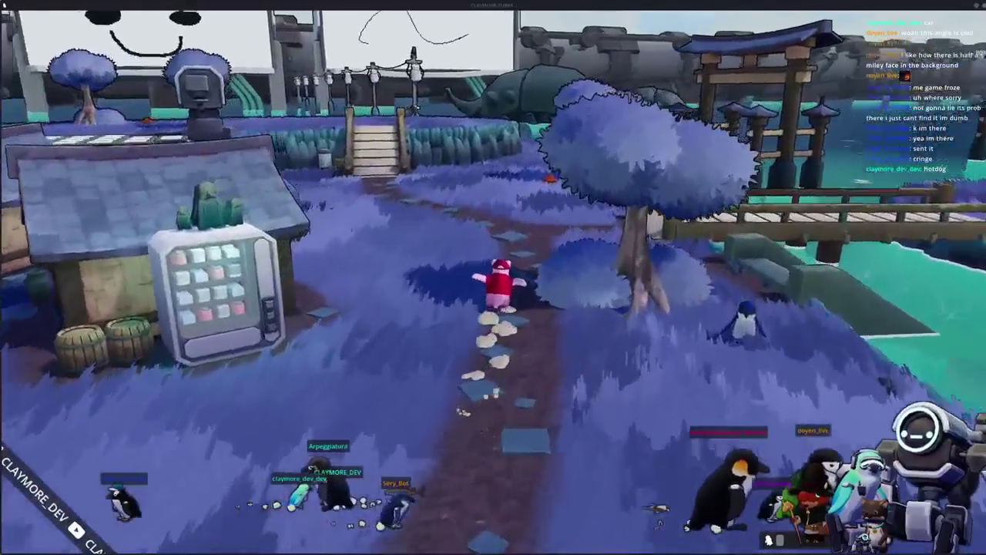
right_click_drag(493, 278, 416, 277)
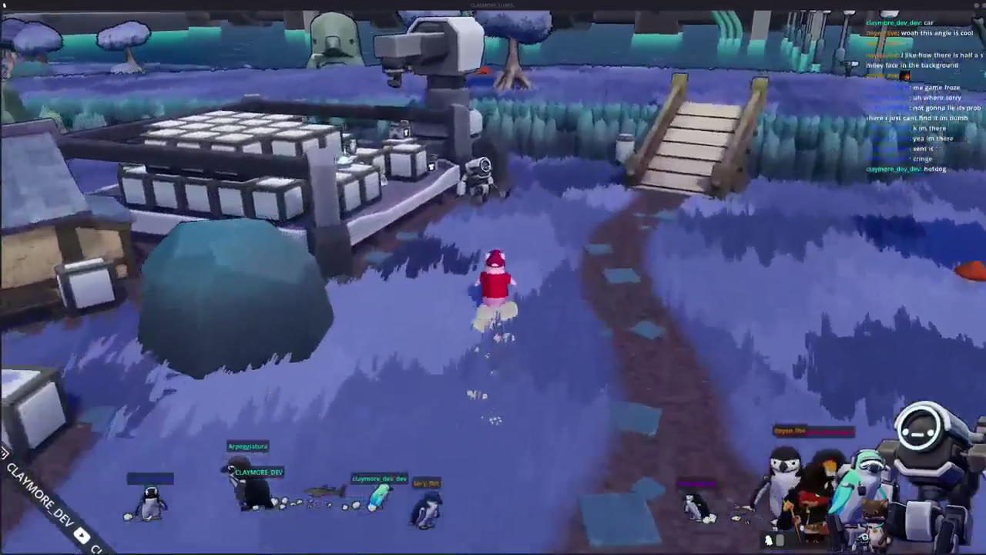
key("w")
right_click_drag(664, 242, 587, 242)
key("f")
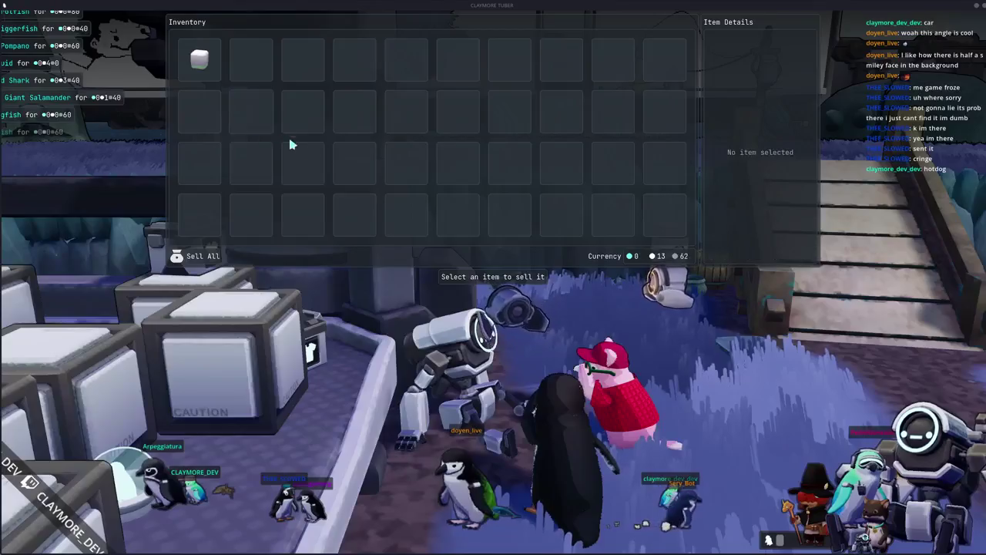
Step: Leave the store, walk to the vending machine and buy a Kelp Smoothie
key("Escape")
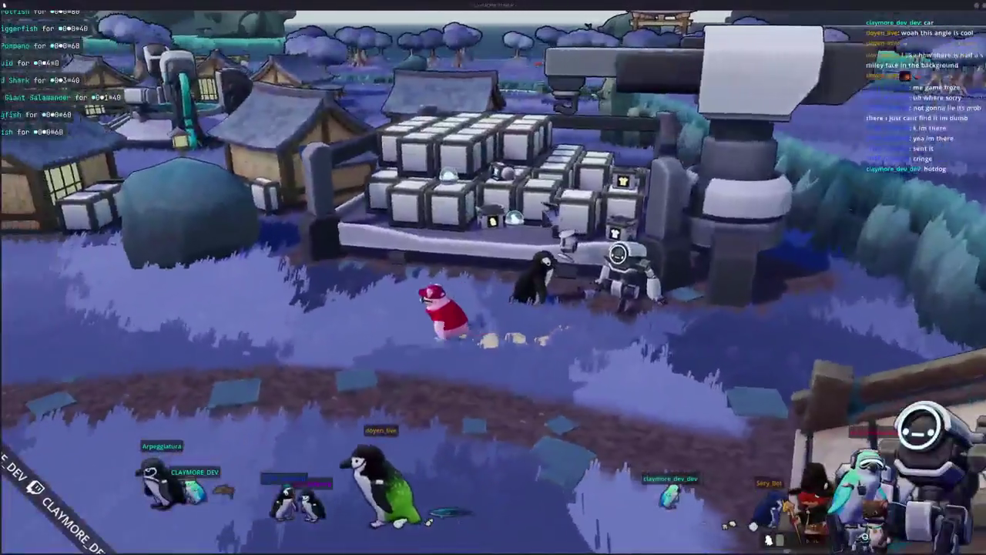
key("a")
key("w")
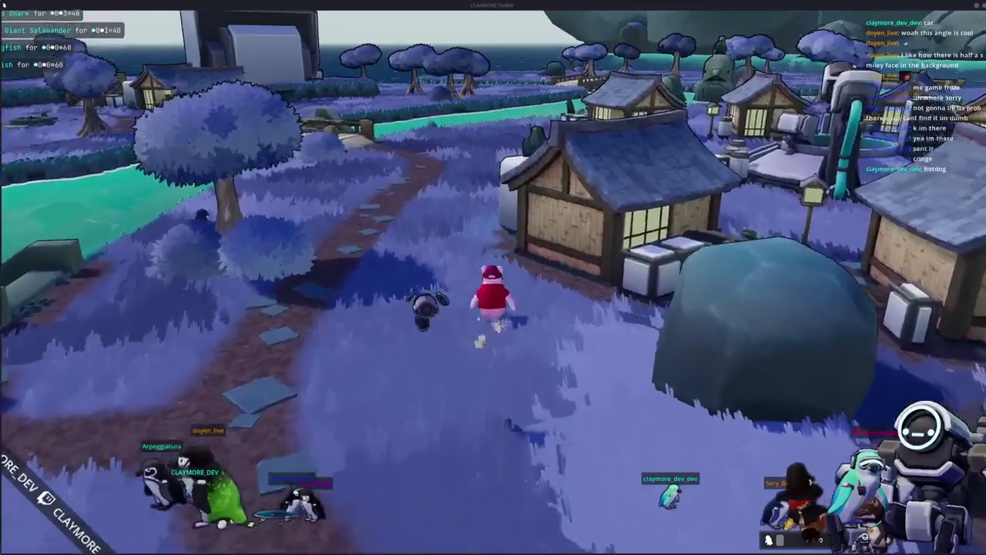
key("w")
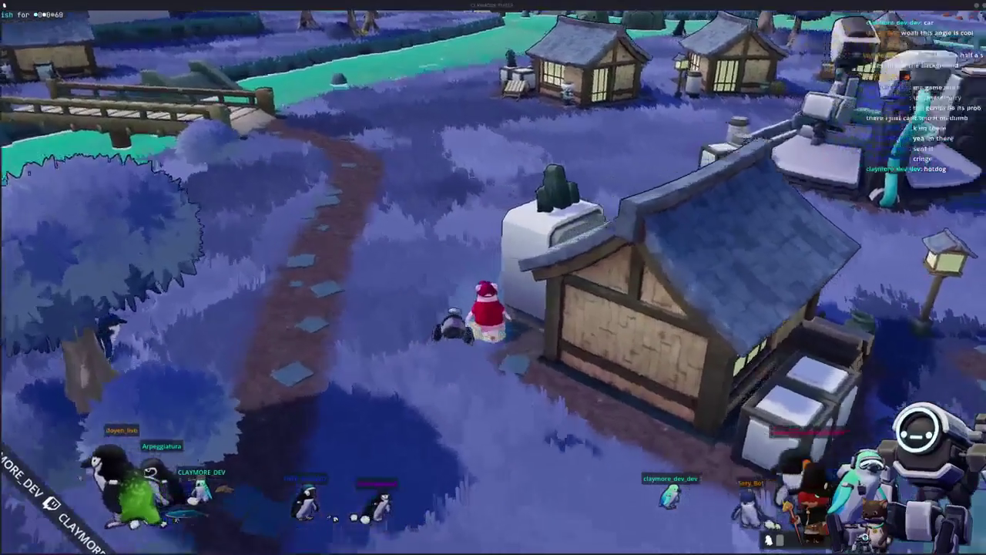
key("w")
key("e")
mouse_move(303, 59)
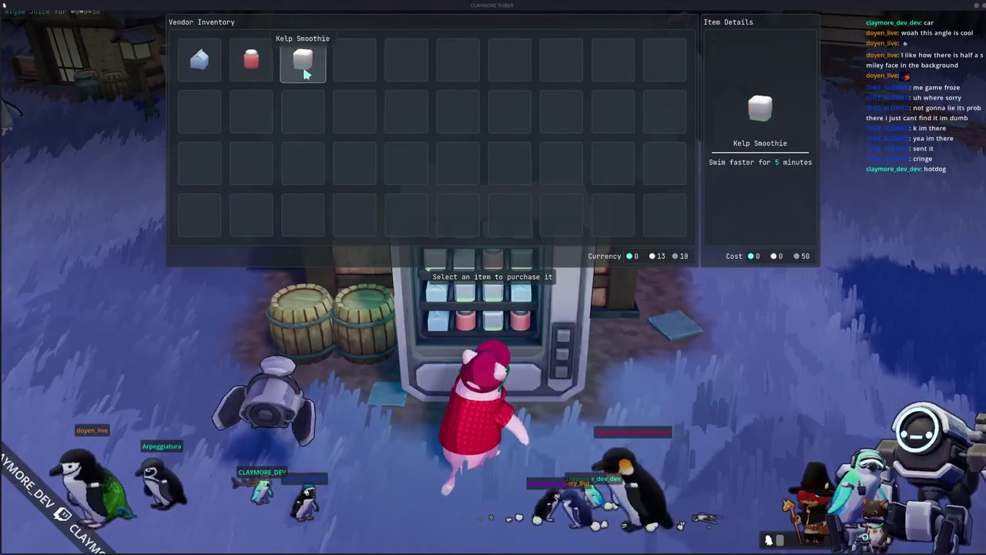
left_click(316, 83)
Step: Run from the vending machine across the first wooden bridge
key("a")
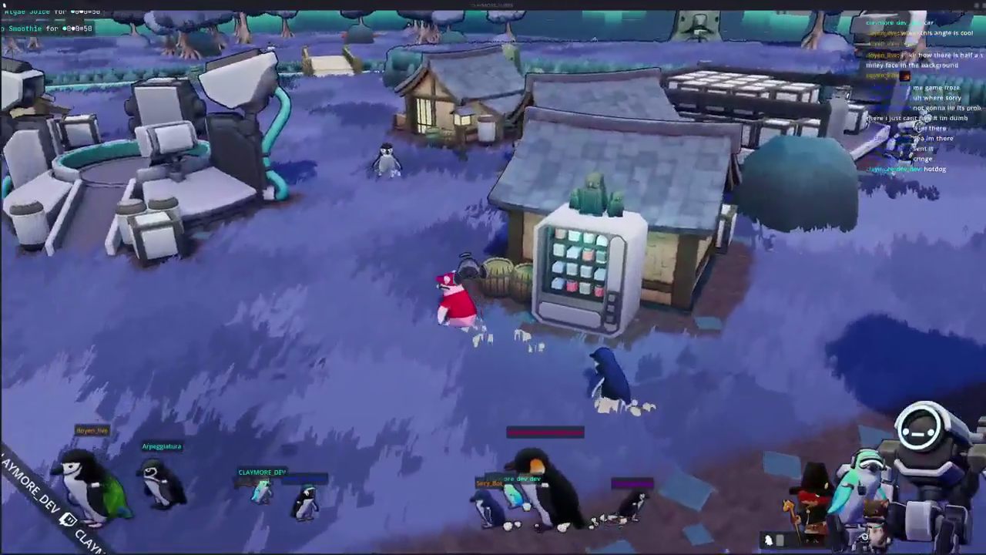
key("w")
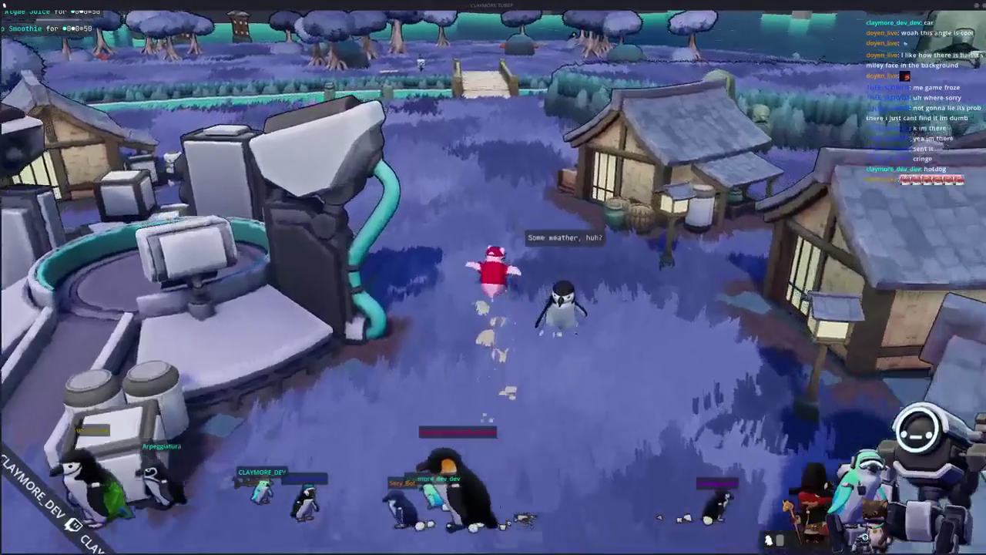
key("w")
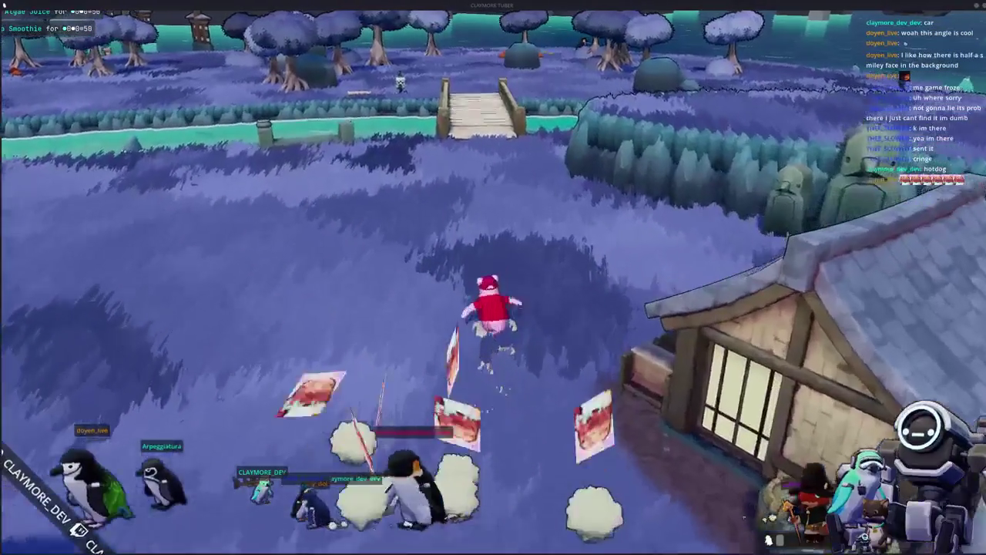
key("w")
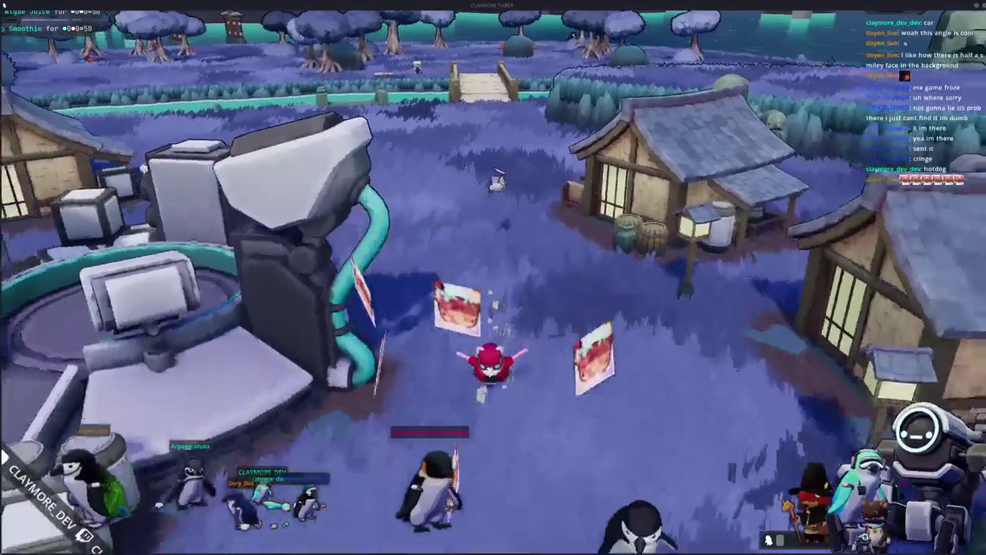
key("w")
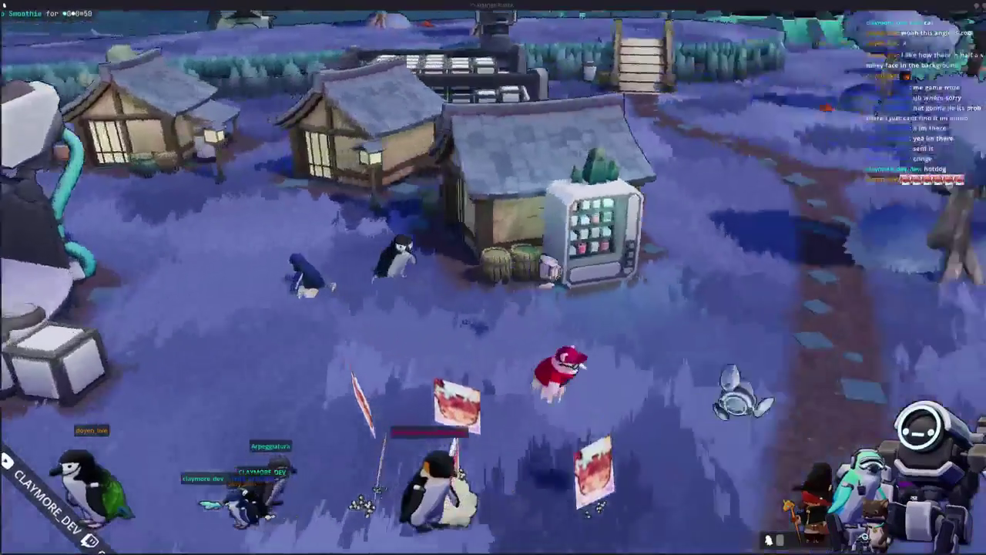
key("w")
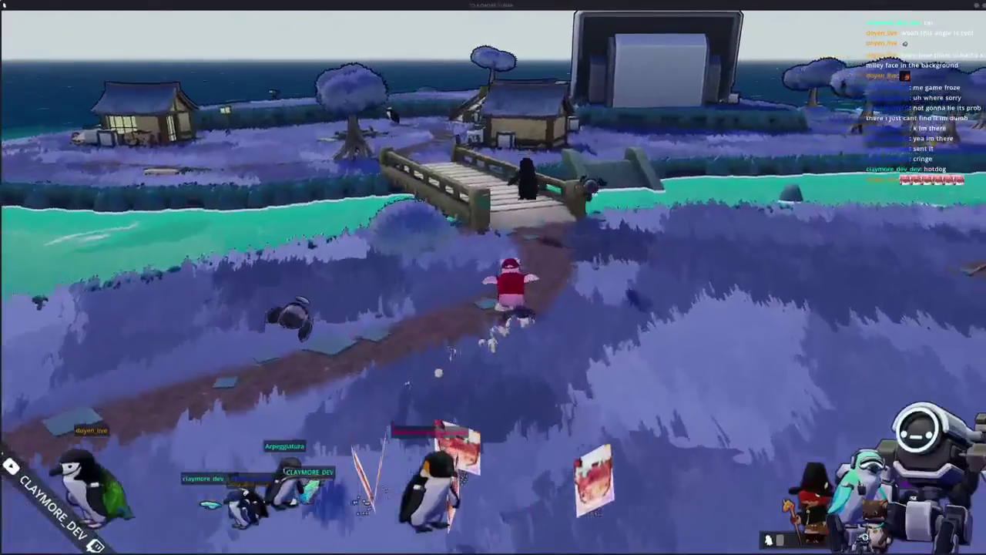
key("w")
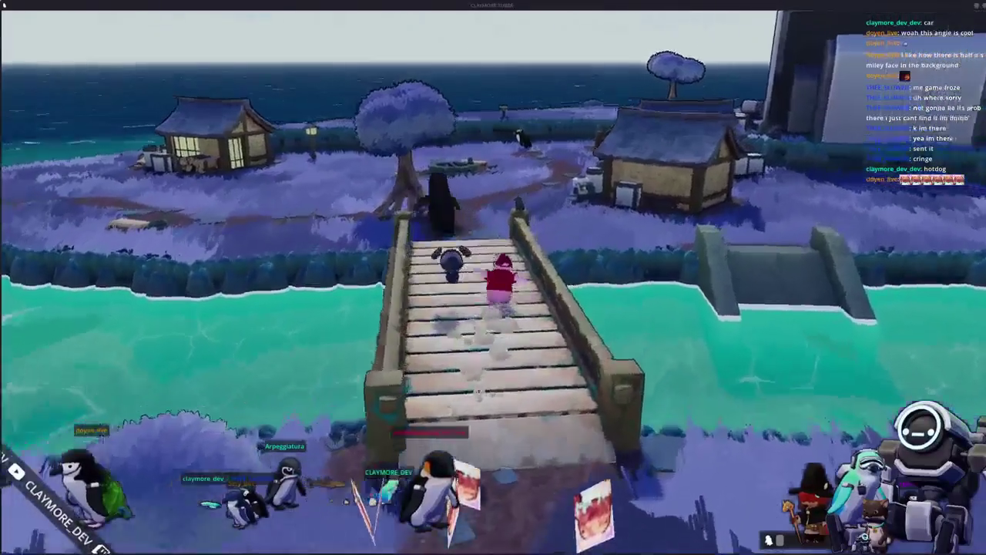
Step: Cross the island and second bridge, stopping on the stage before the giant screen
key("w")
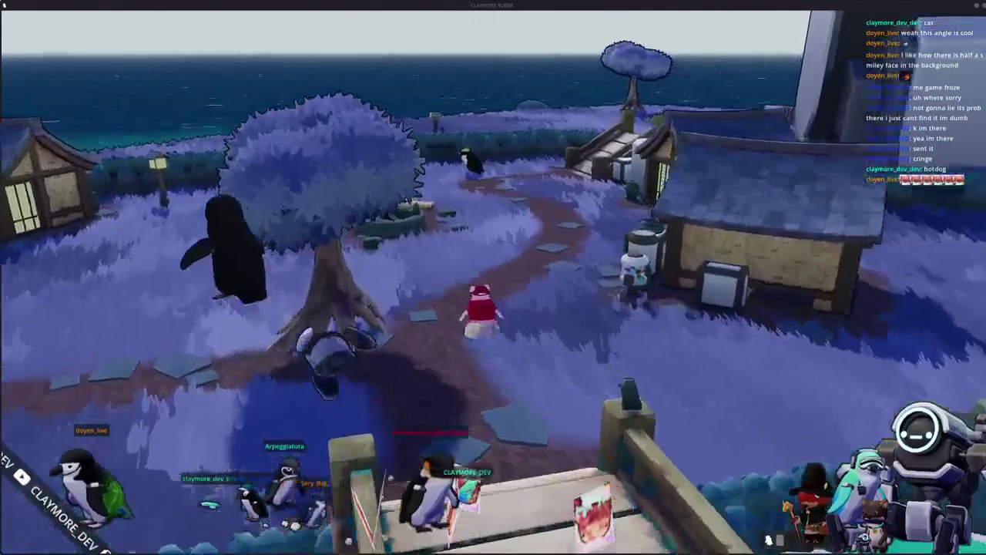
key("w")
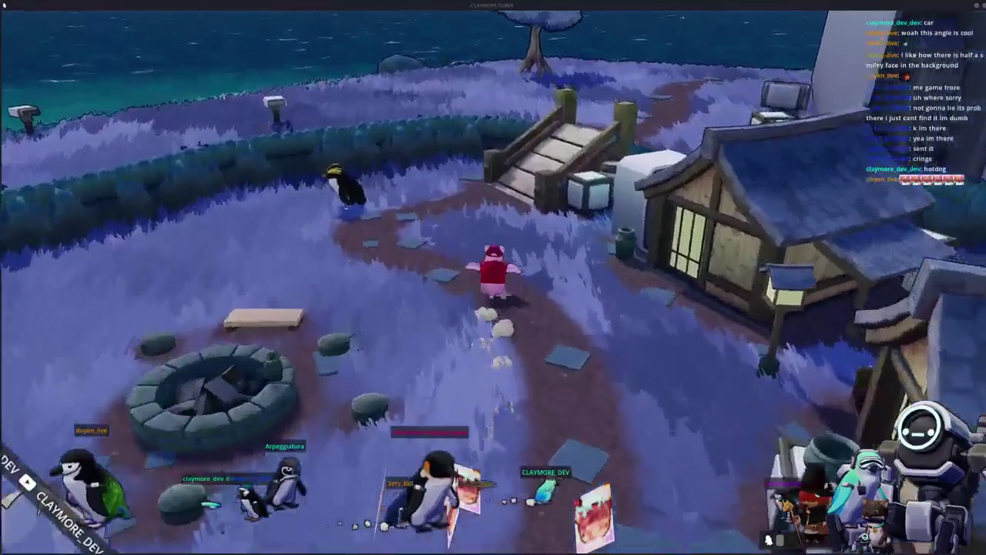
key("w")
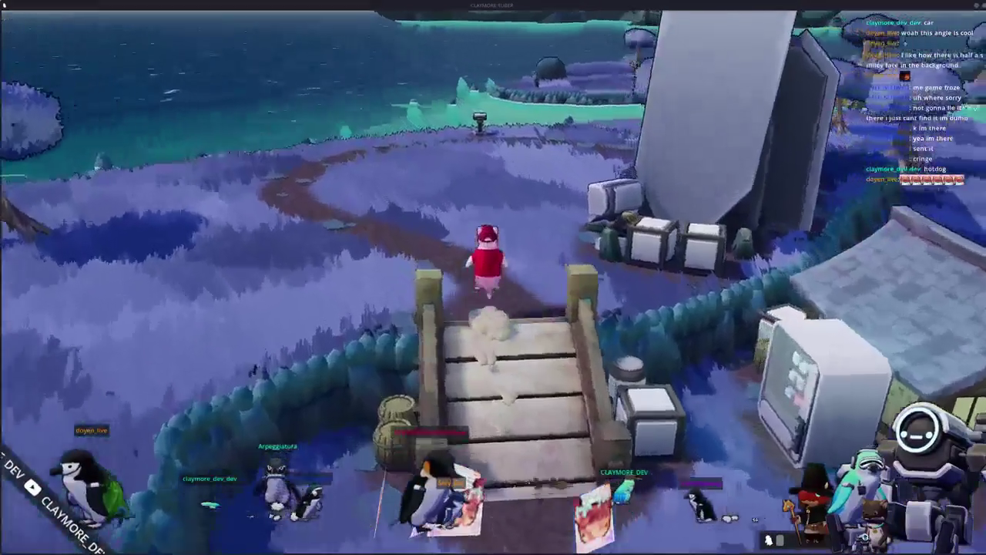
key("a")
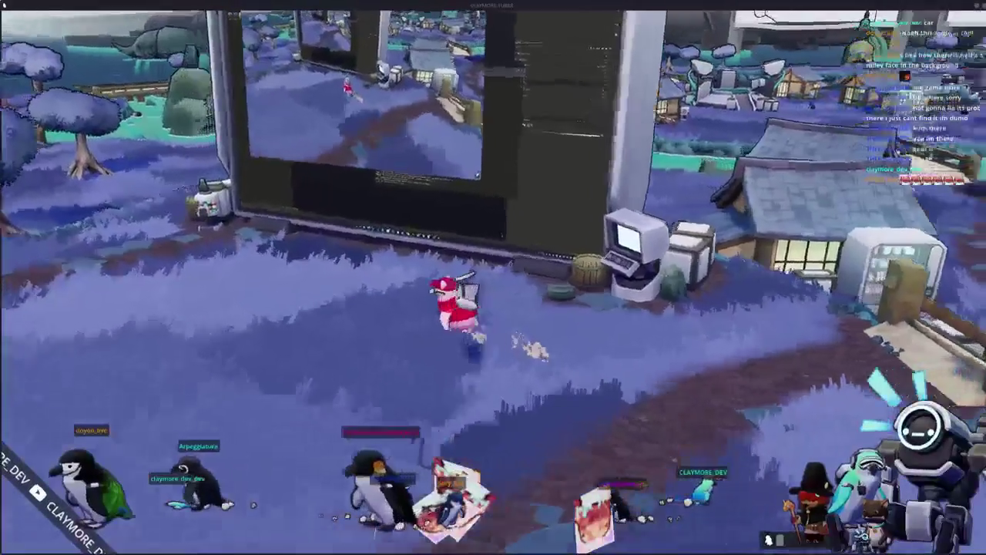
key("a")
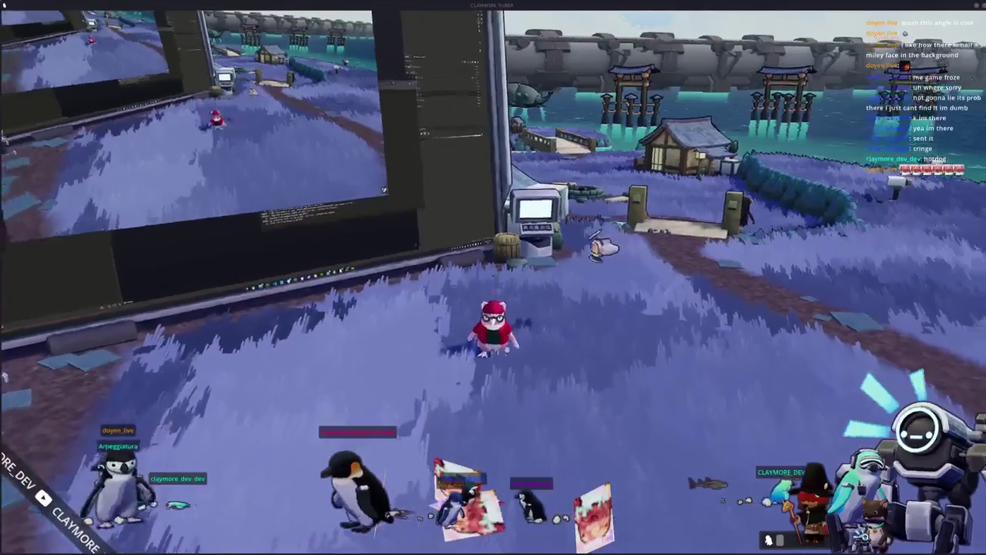
key("s")
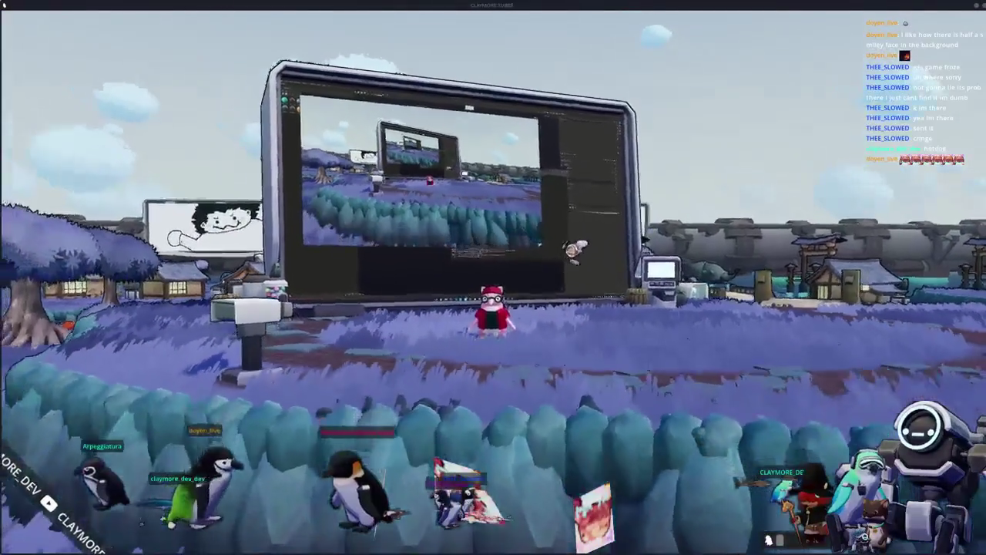
key("w")
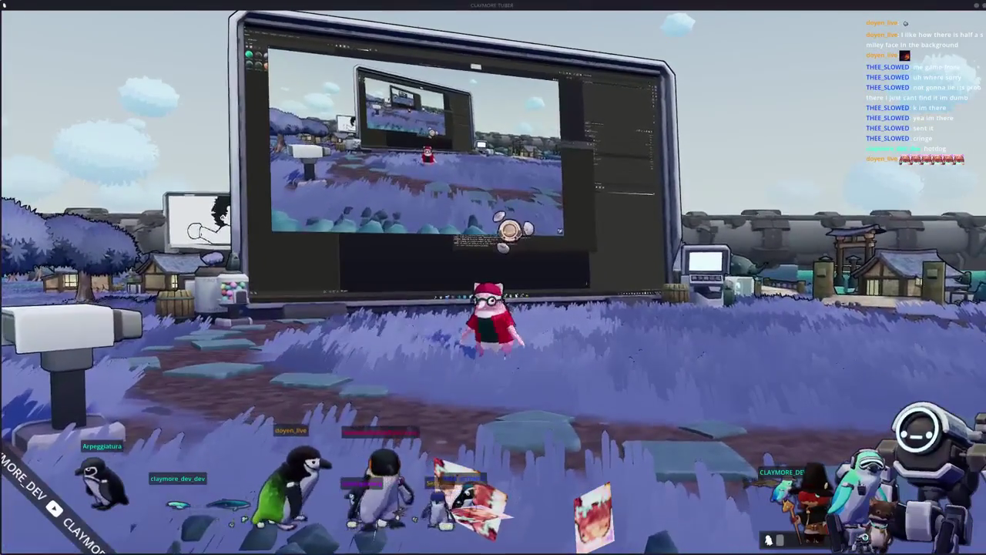
key("s")
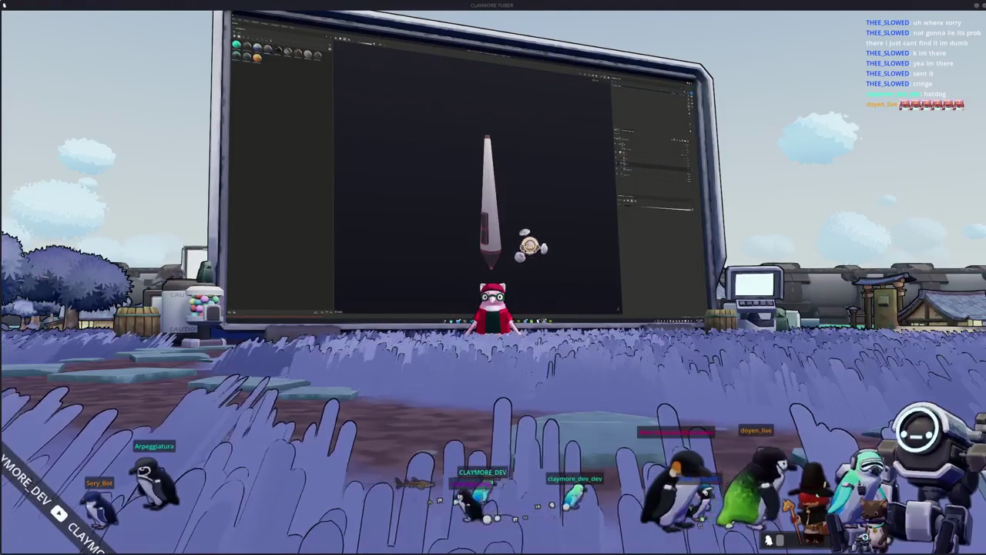
Step: Alt+Tab away from the game so the mirrored desktop shows a different window
key("alt+Tab")
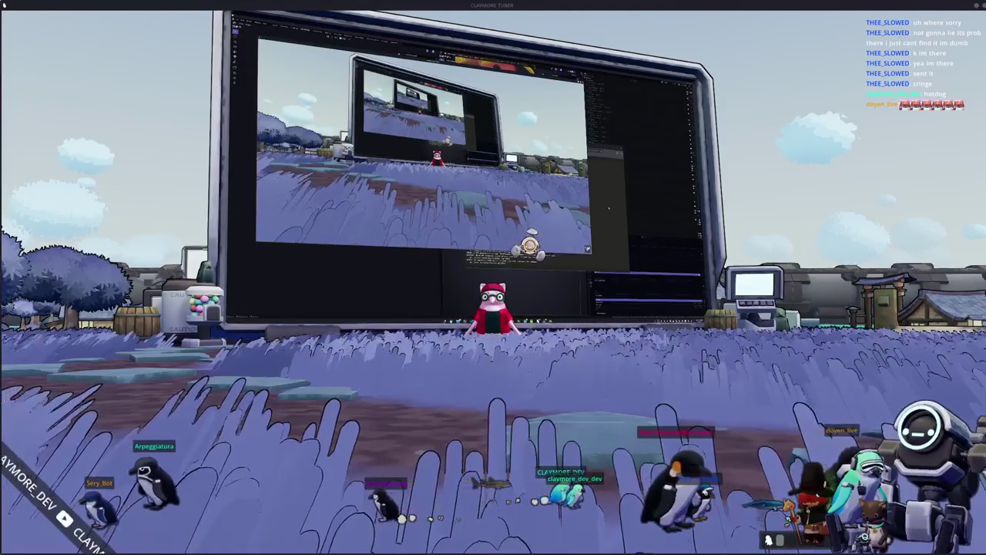
Step: Return to the 3D editor and load the penguin's texture image into a new image texture node
key("alt+Tab")
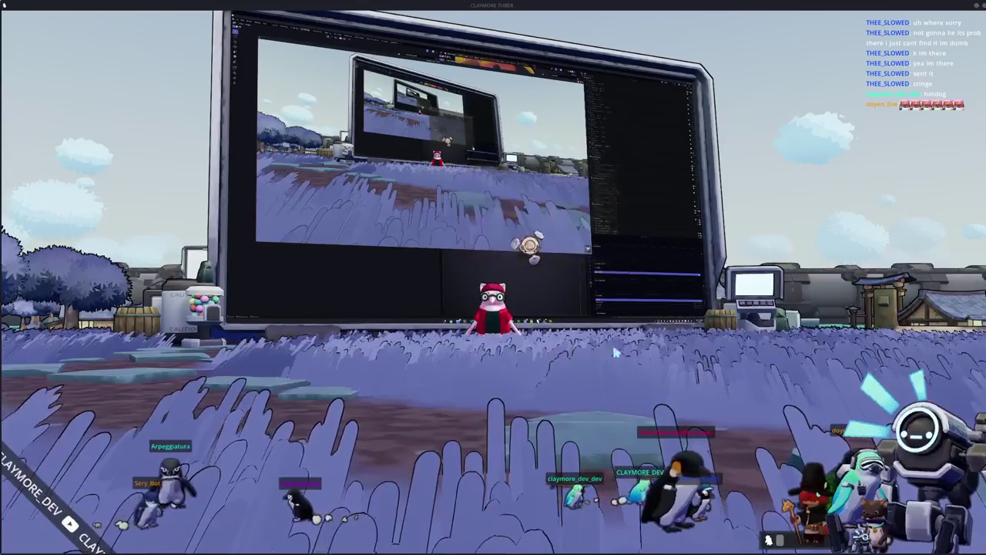
key("alt+Tab")
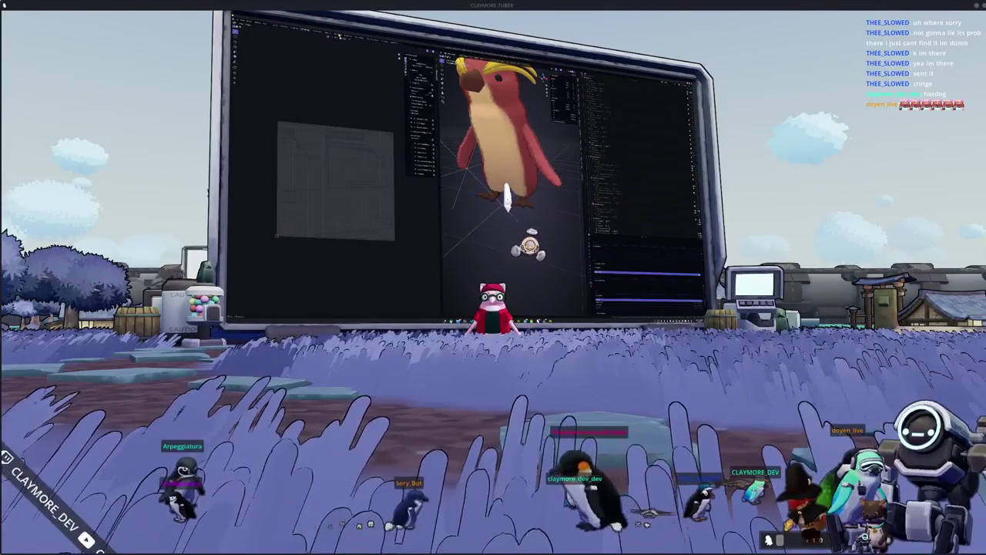
key("ctrl+Page_Down")
key("ctrl+t")
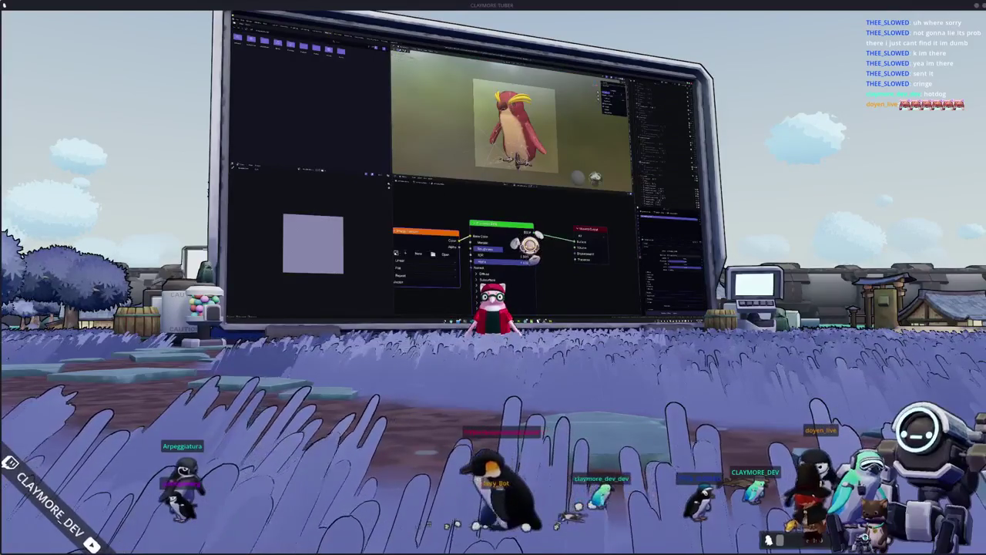
left_click(444, 255)
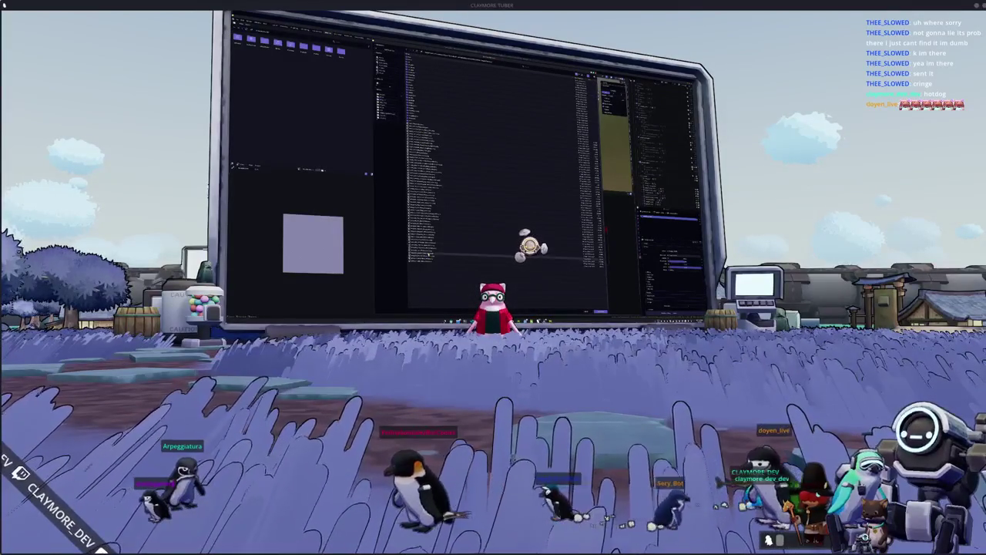
double_click(429, 254)
scroll(512, 120, "up", 2)
scroll(512, 120, "up", 3)
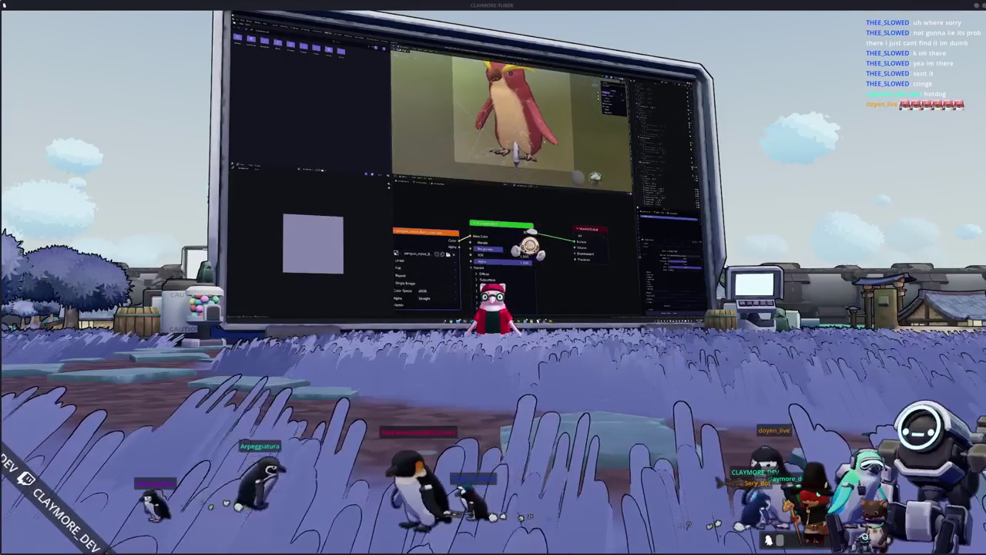
middle_click_drag(493, 116, 539, 108)
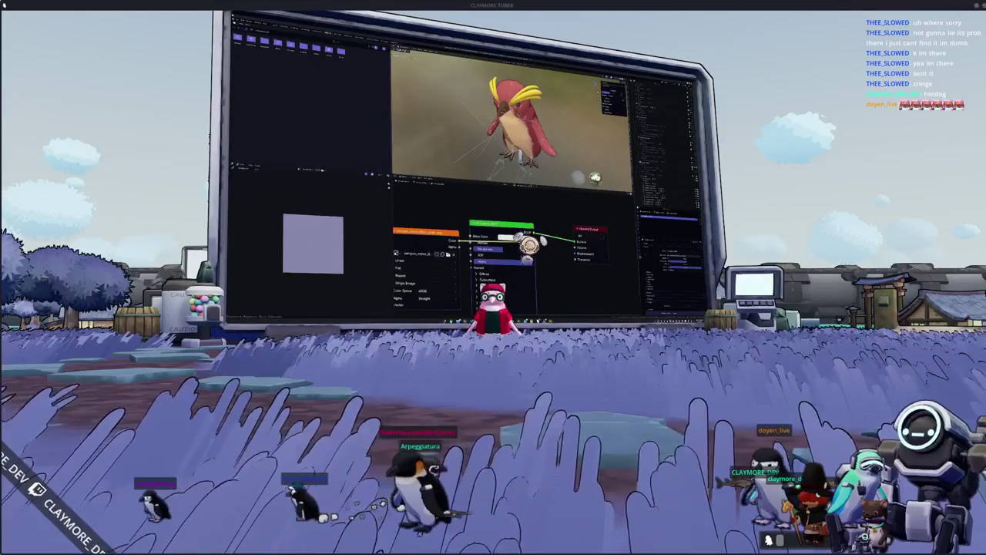
Step: Switch to the Layout workspace and zoom into an upright front view of the penguin
key("ctrl+Page_Up")
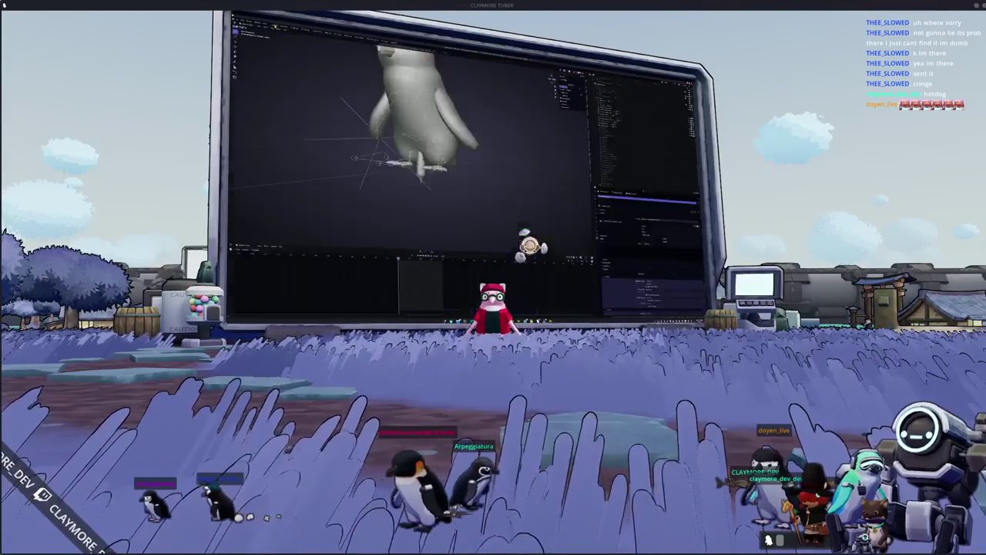
middle_click_drag(417, 115, 463, 100)
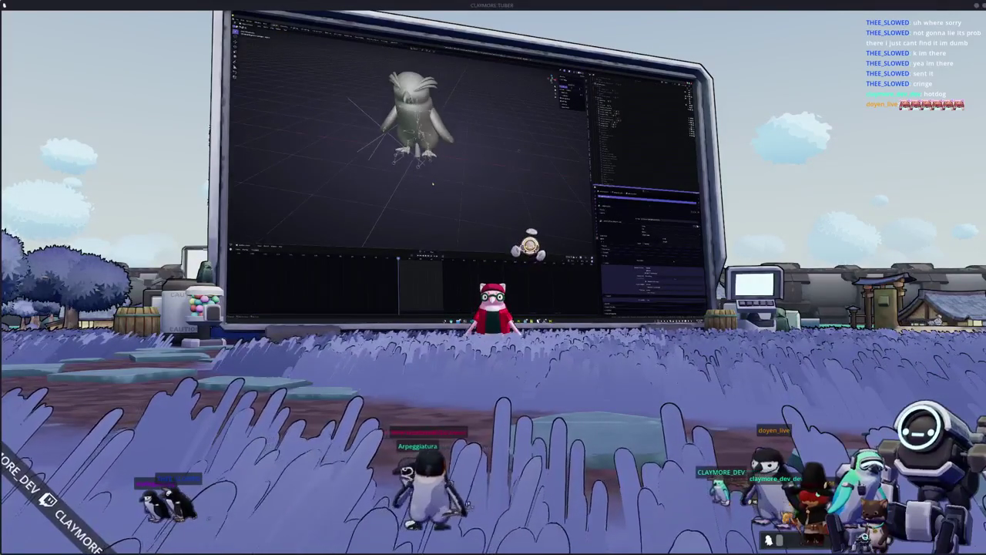
scroll(464, 184, "up", 1)
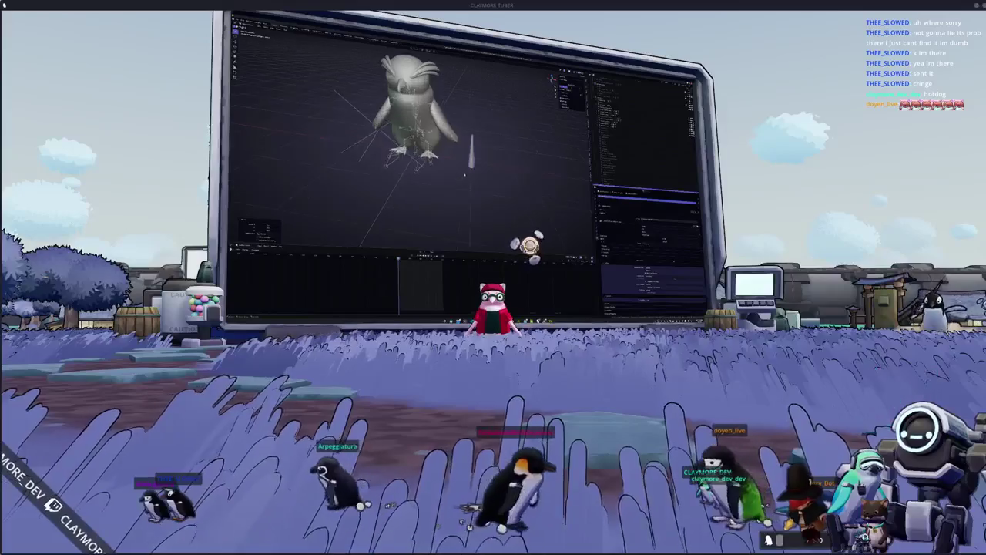
scroll(461, 181, "up", 2)
scroll(457, 179, "up", 2)
middle_click_drag(457, 179, 470, 166)
scroll(463, 170, "up", 2)
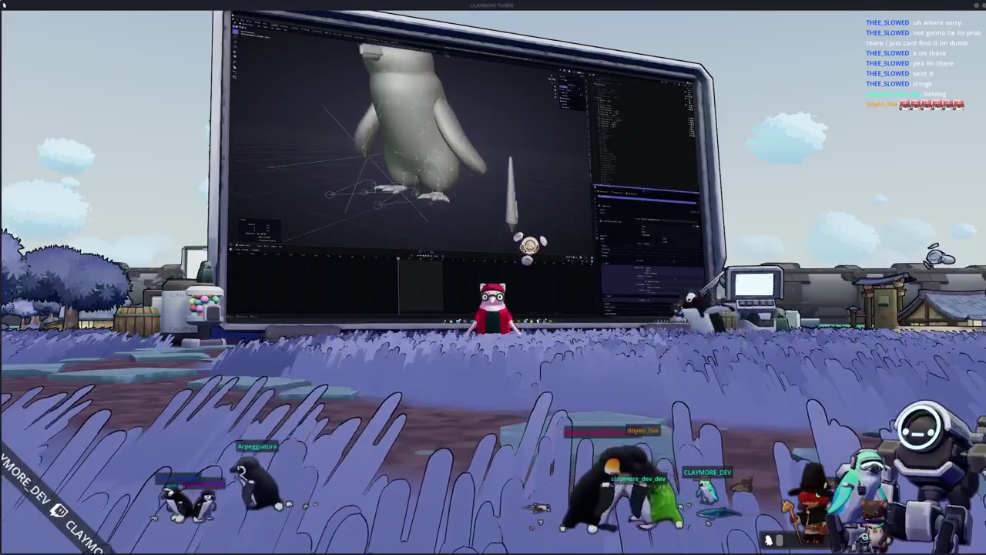
mouse_move(431, 131)
middle_mouse_down()
mouse_move(432, 150)
mouse_move(462, 131)
middle_mouse_up()
Step: Toggle the armature to Rest Position to show the penguin's T-pose and bones from a lower angle
key("alt+r")
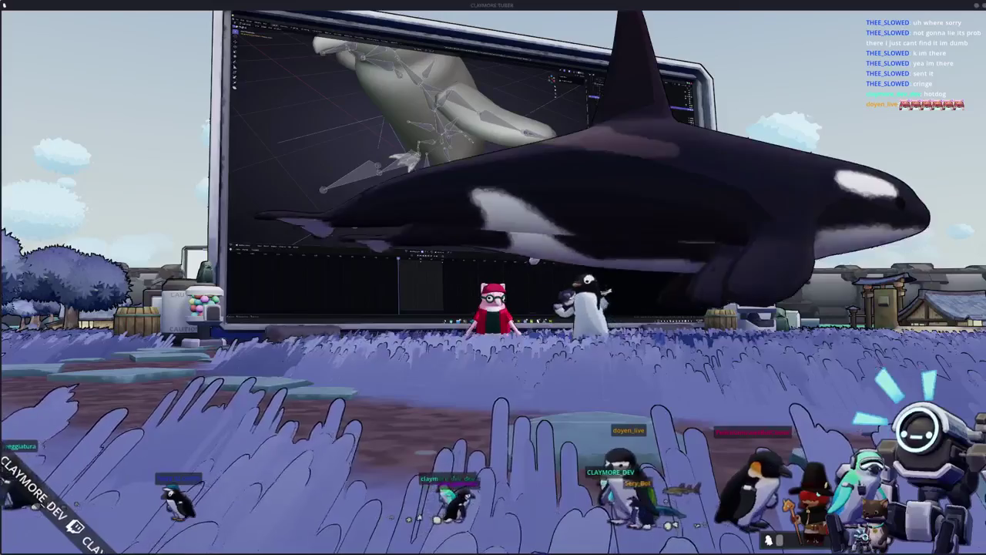
middle_click_drag(431, 131, 462, 108)
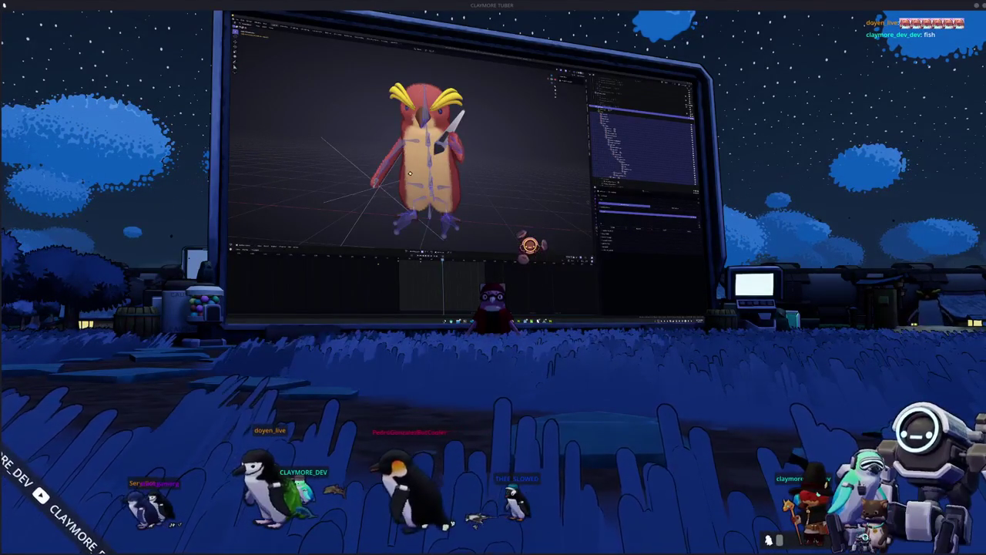
Step: Bring the browser forward and open an article from the search results
key("alt+Tab")
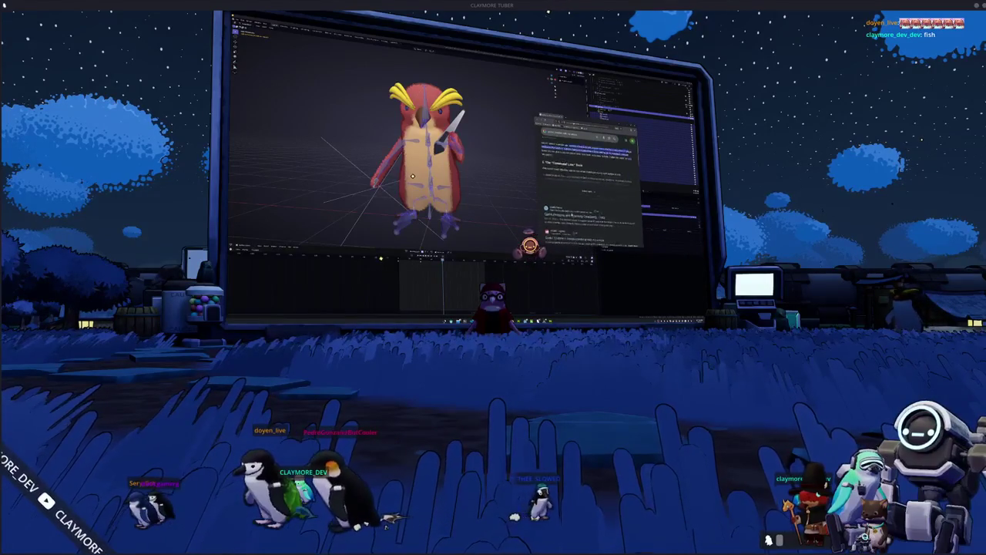
scroll(588, 185, "down", 3)
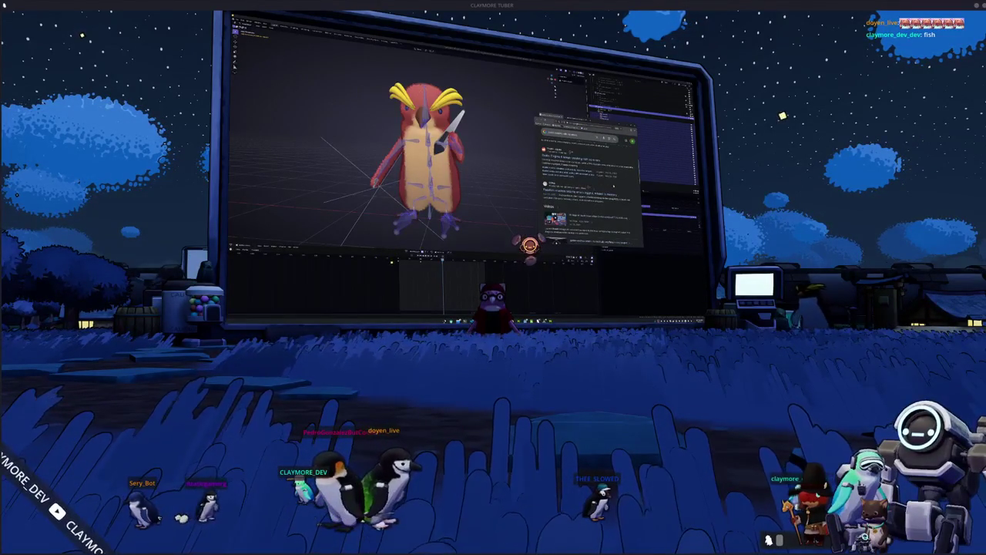
left_click(577, 158)
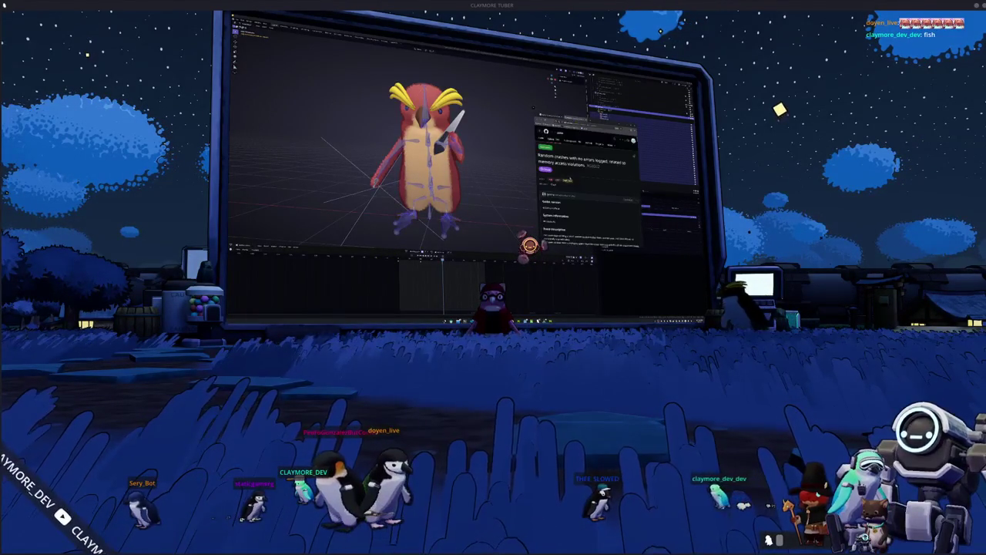
Step: Scroll down through the article and then back up
scroll(589, 185, "down", 2)
scroll(589, 185, "down", 2)
scroll(589, 185, "down", 1)
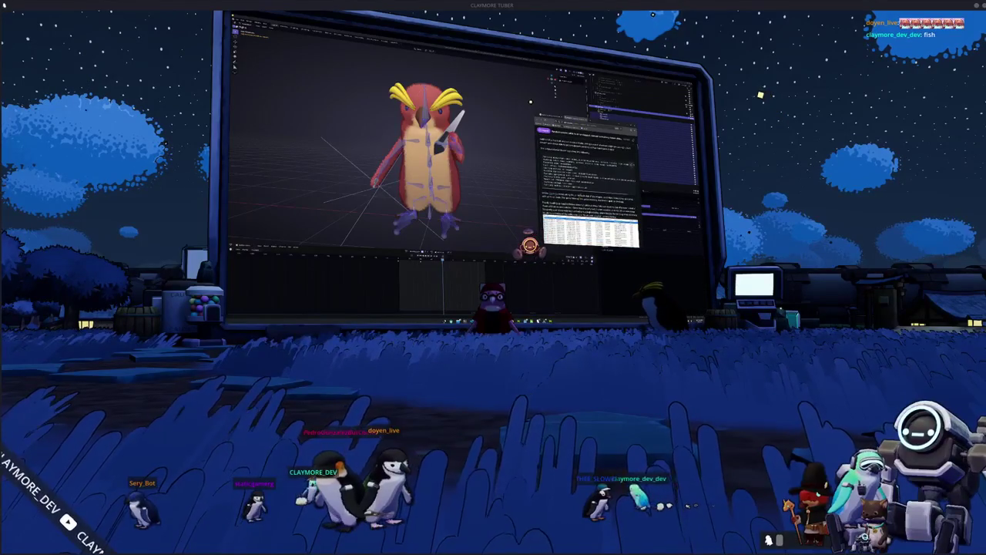
scroll(589, 185, "down", 2)
scroll(589, 185, "down", 2)
scroll(589, 185, "down", 2)
scroll(589, 185, "down", 1)
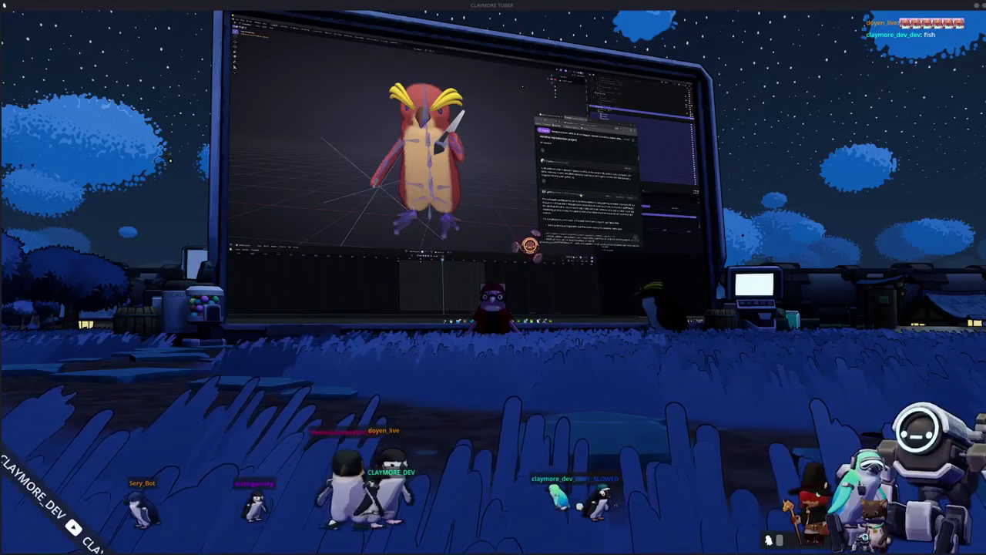
scroll(589, 185, "down", 1)
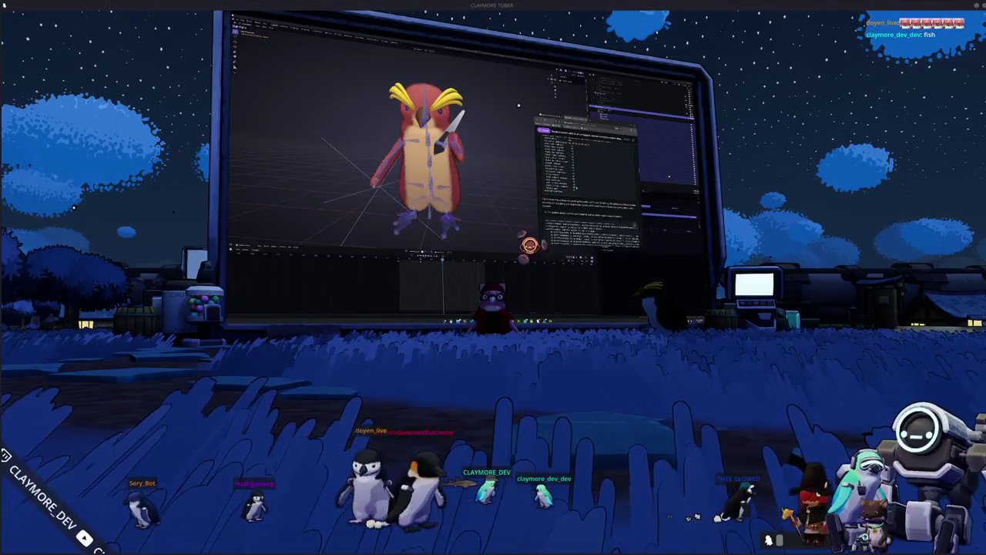
scroll(589, 185, "down", 2)
scroll(589, 185, "down", 2)
scroll(589, 185, "down", 2)
scroll(589, 185, "down", 2)
scroll(589, 185, "up", 1)
scroll(589, 185, "up", 1)
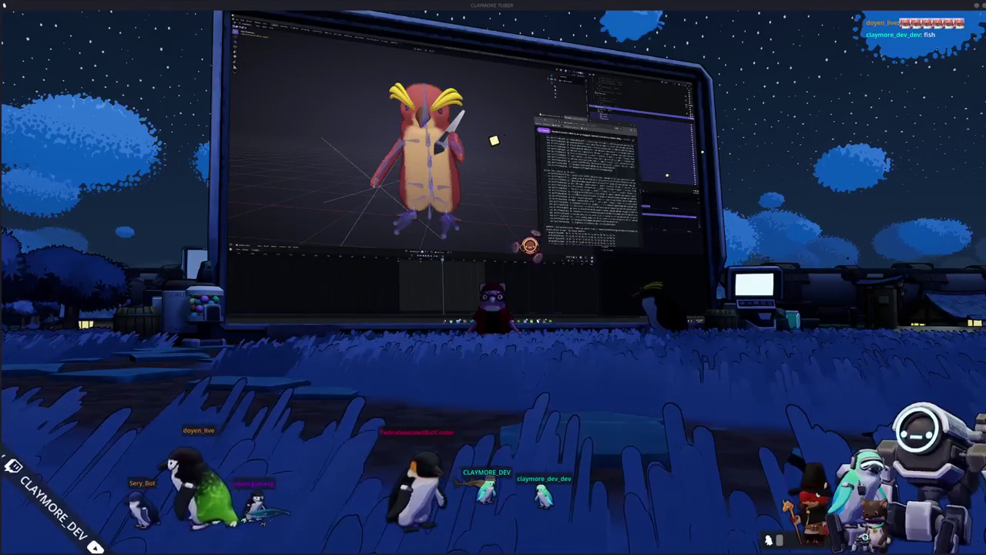
scroll(589, 185, "up", 1)
scroll(588, 185, "up", 1)
scroll(590, 192, "up", 2)
scroll(591, 192, "up", 2)
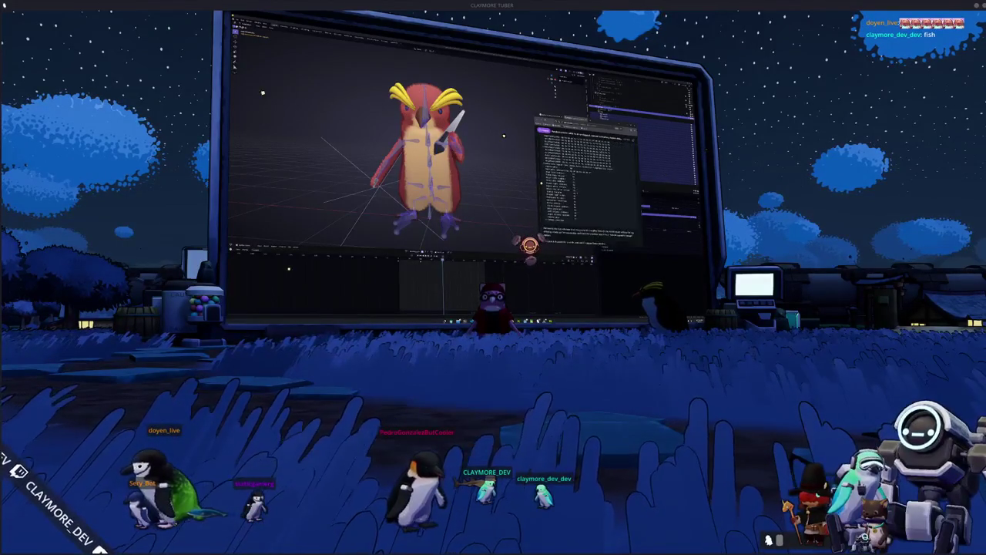
scroll(591, 192, "up", 2)
scroll(589, 185, "up", 2)
scroll(589, 185, "up", 2)
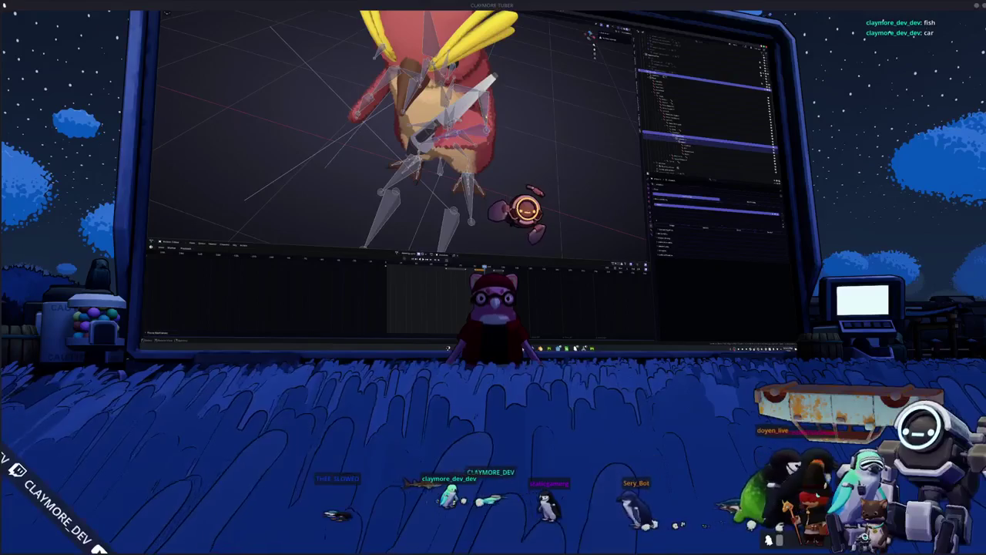
Step: Rotate the sword bone in repeated increments to tilt the blade across the body
left_click(513, 156)
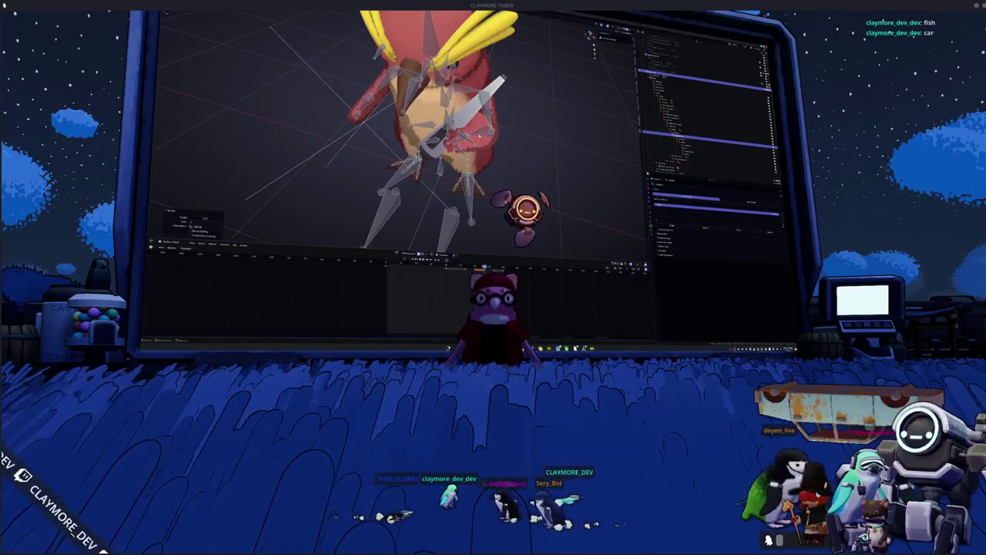
key("r")
key("Return")
middle_click_drag(431, 131, 416, 146)
key("r")
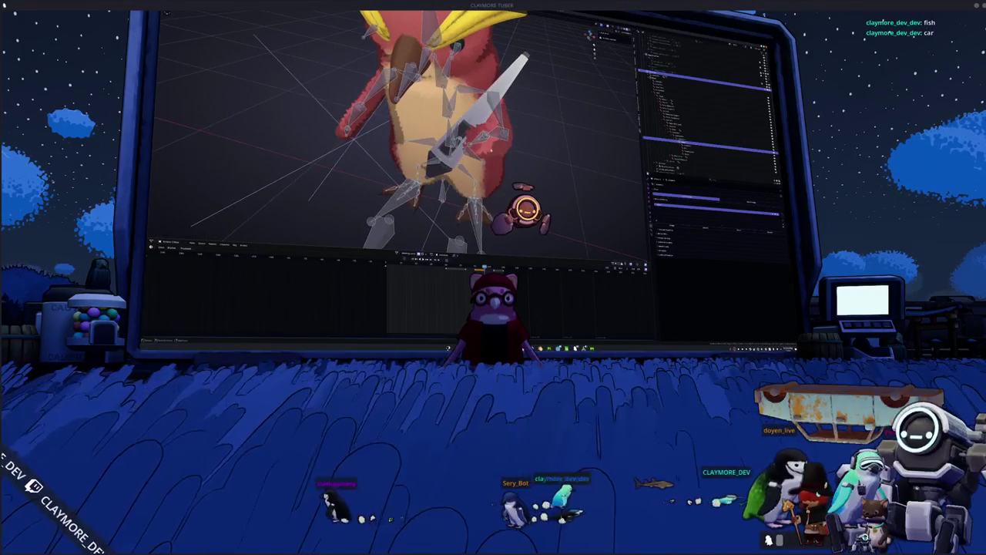
key("Return")
key("r")
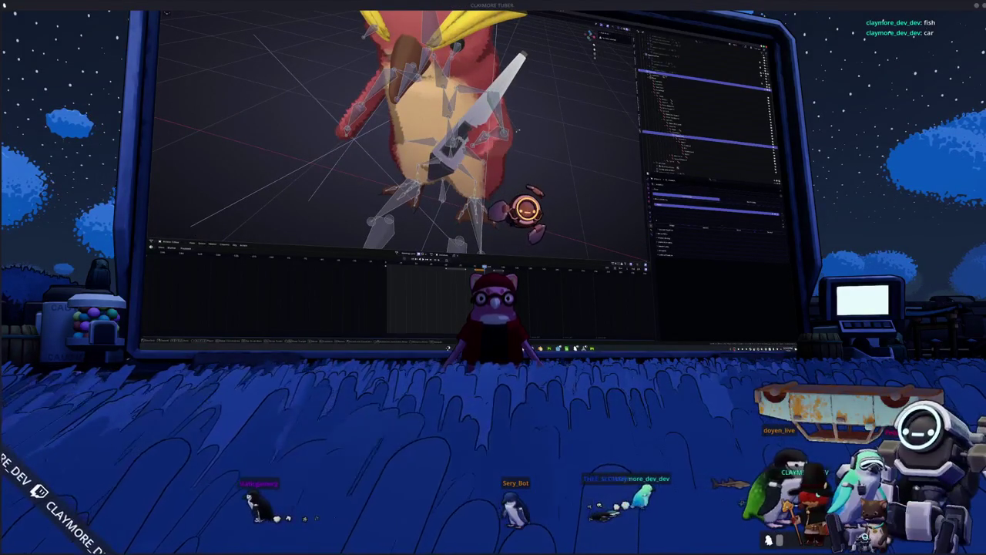
key("Return")
Step: Apply a final rotation to the sword bone, then deselect all bones
key("r")
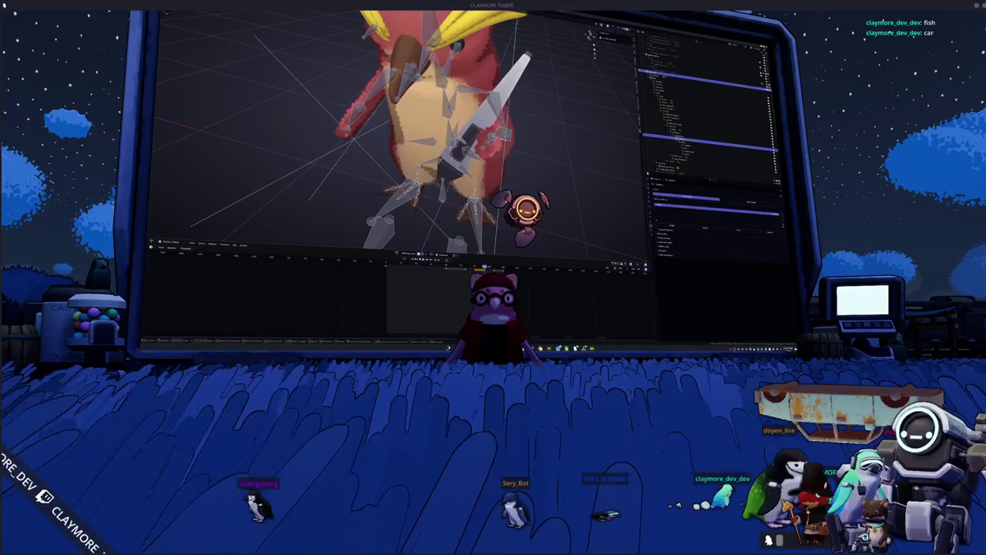
key("Return")
middle_click_drag(393, 131, 432, 123)
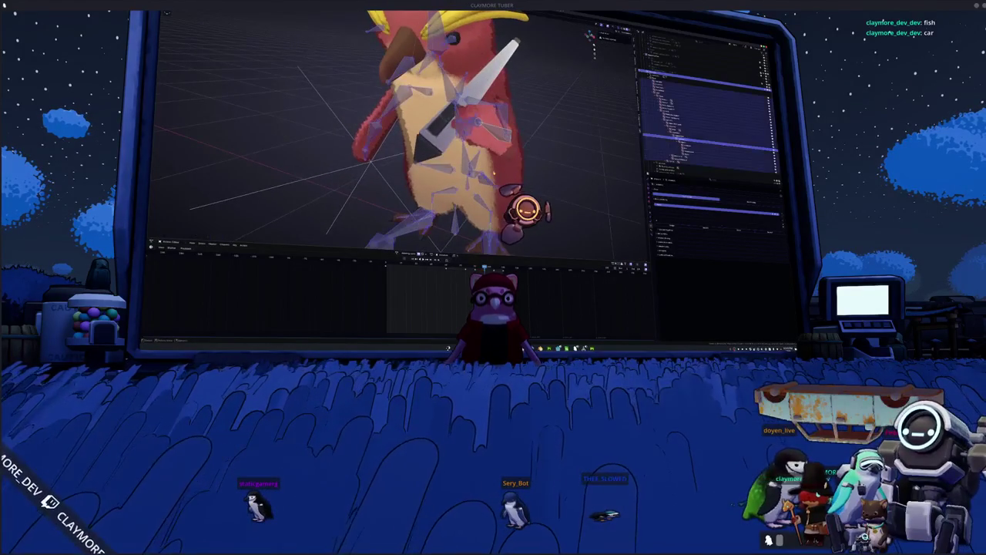
key("alt+a")
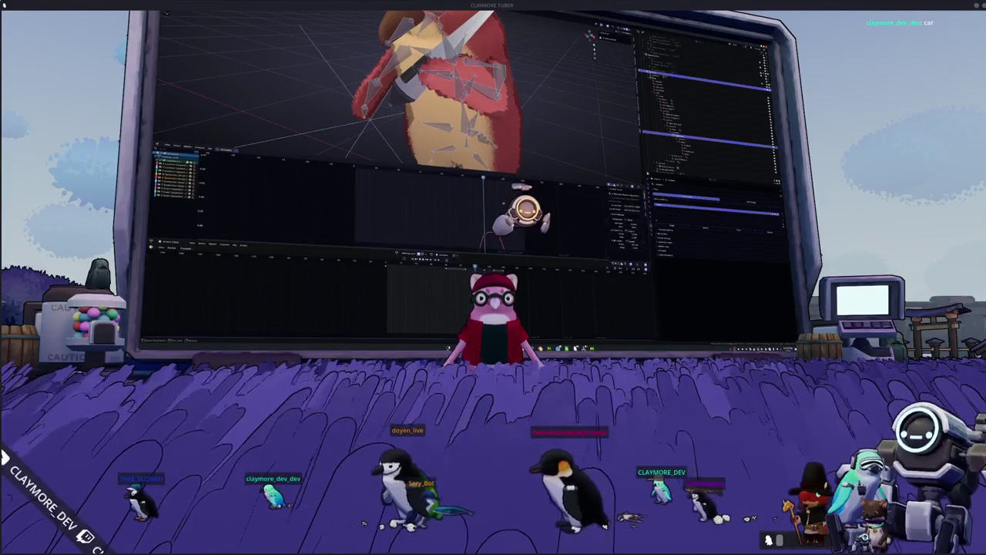
Step: Select all the penguin armature's bones so every animation channel appears in the Graph Editor
scroll(473, 225, "up", 3)
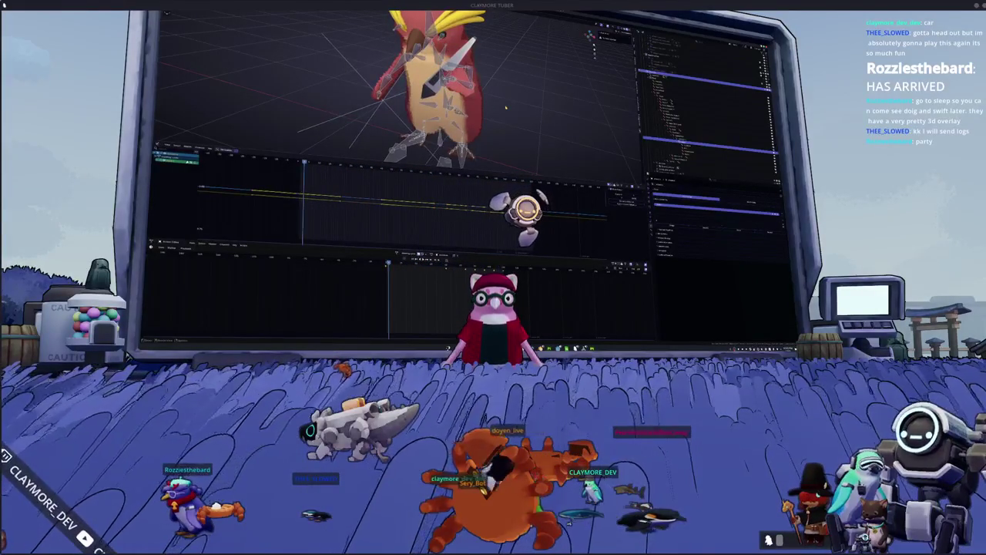
key("a")
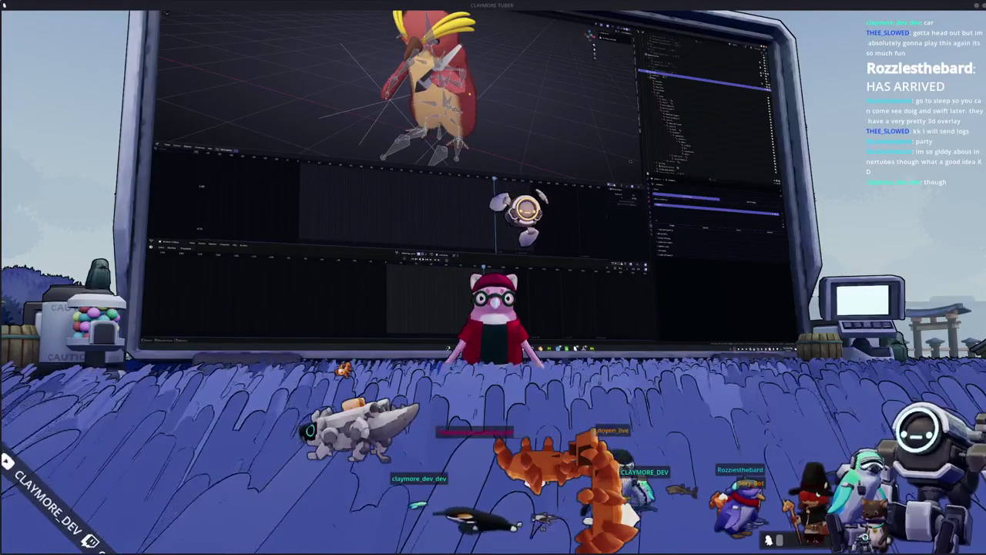
Step: Select all the penguin rig's bones, then deselect every bone with Alt+A
key("a")
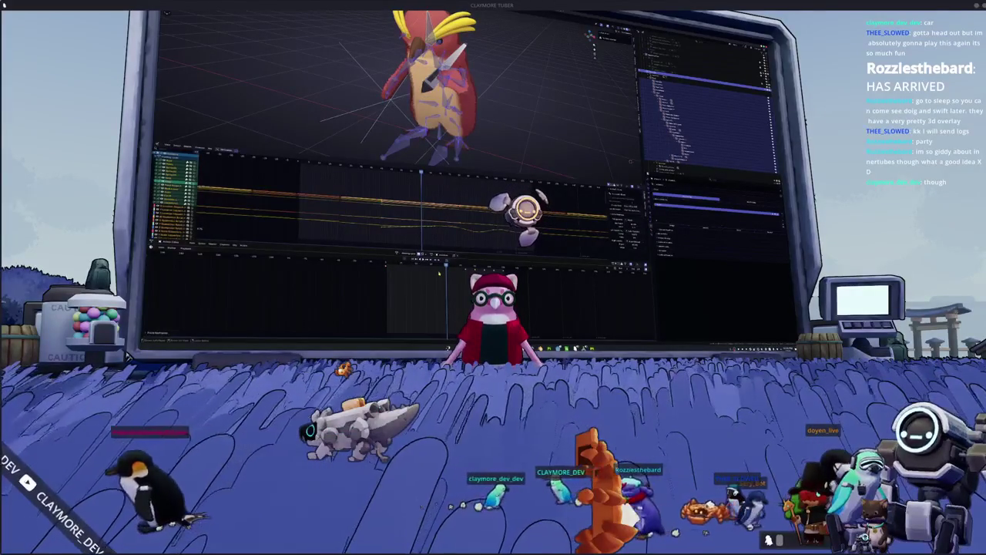
left_click(498, 60)
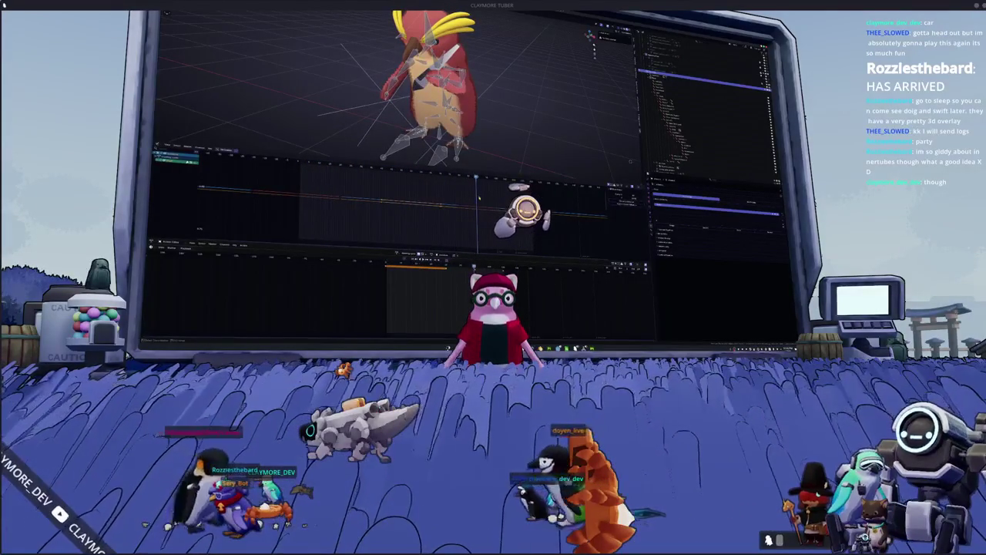
key("a")
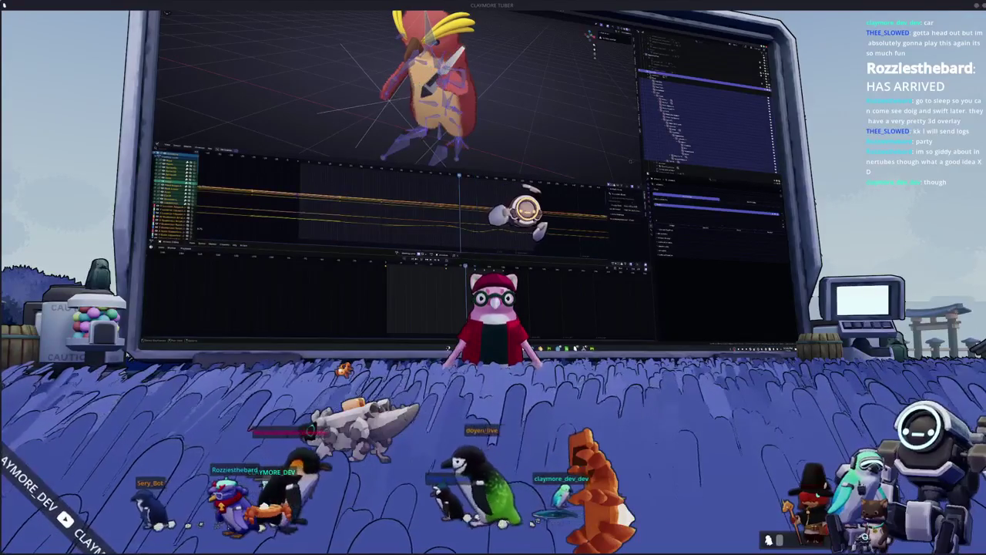
key("alt+a")
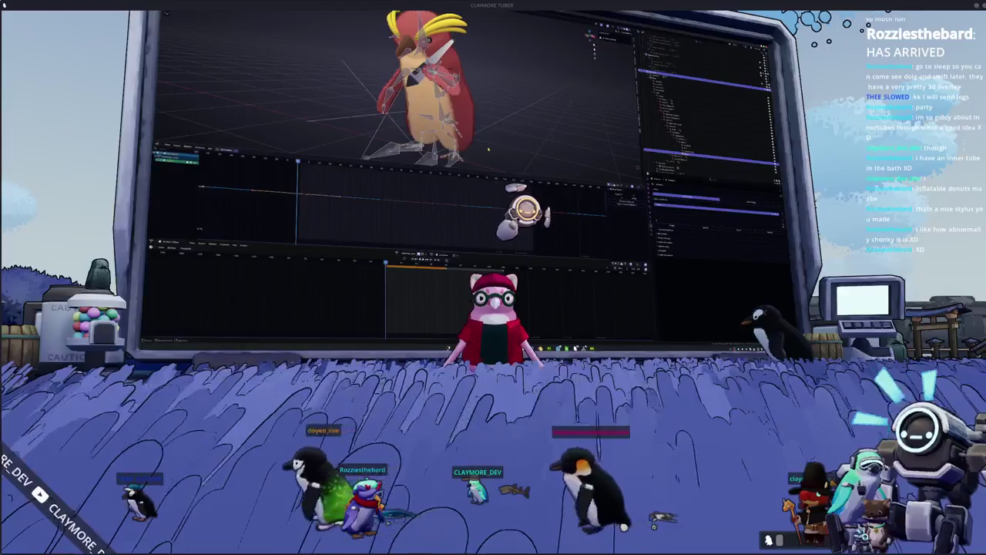
Step: Apply a different pose from the timeline dropdown, then rewind and play the animation
left_click(398, 253)
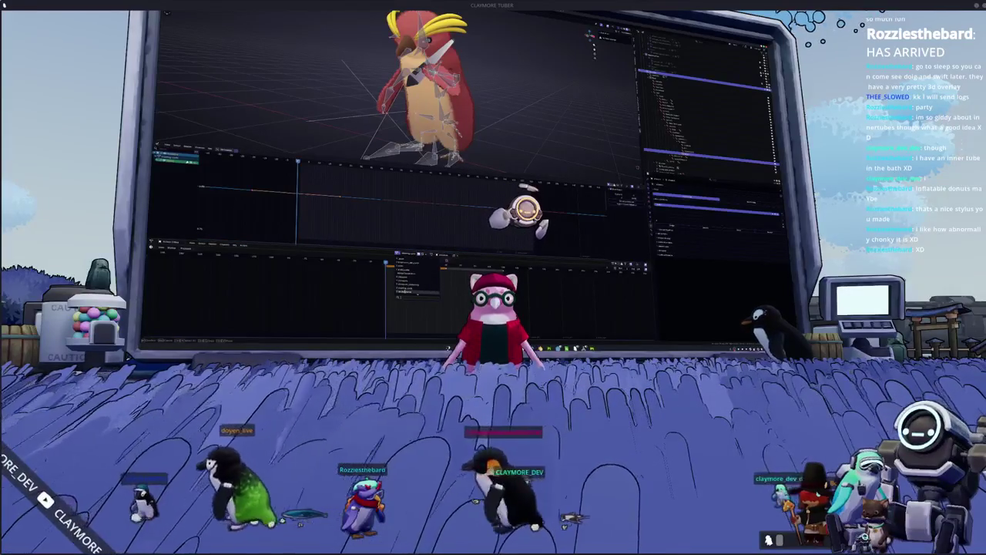
left_click(408, 292)
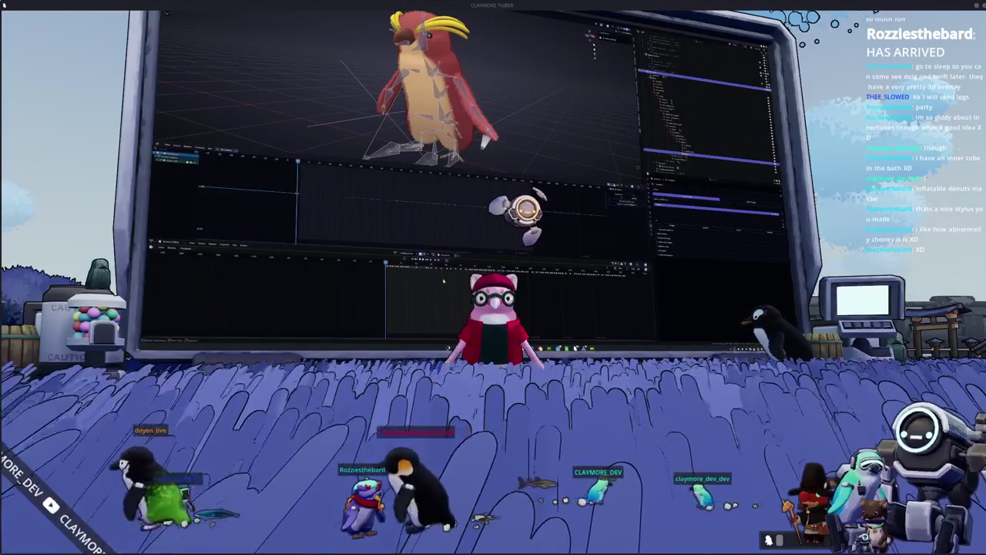
left_click_drag(445, 282, 428, 284)
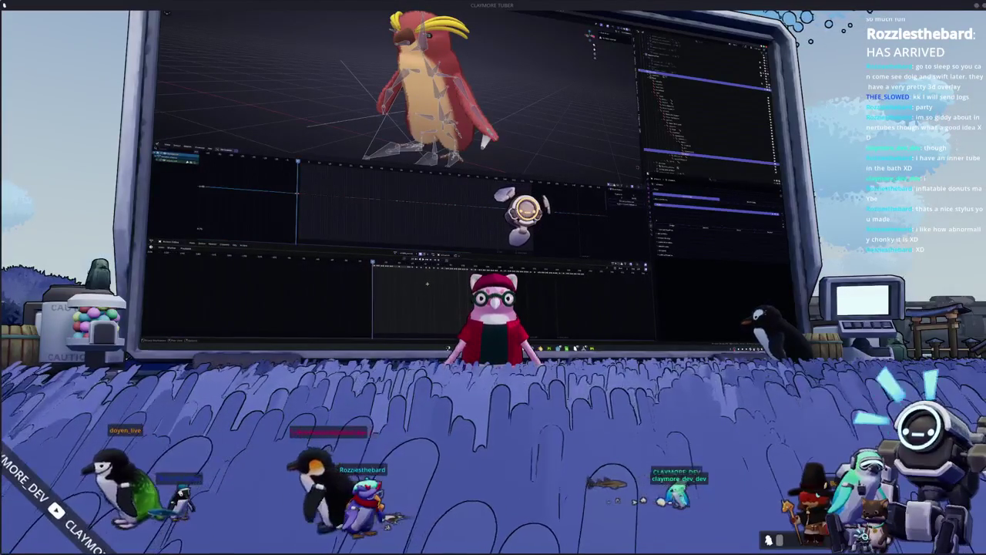
key("space")
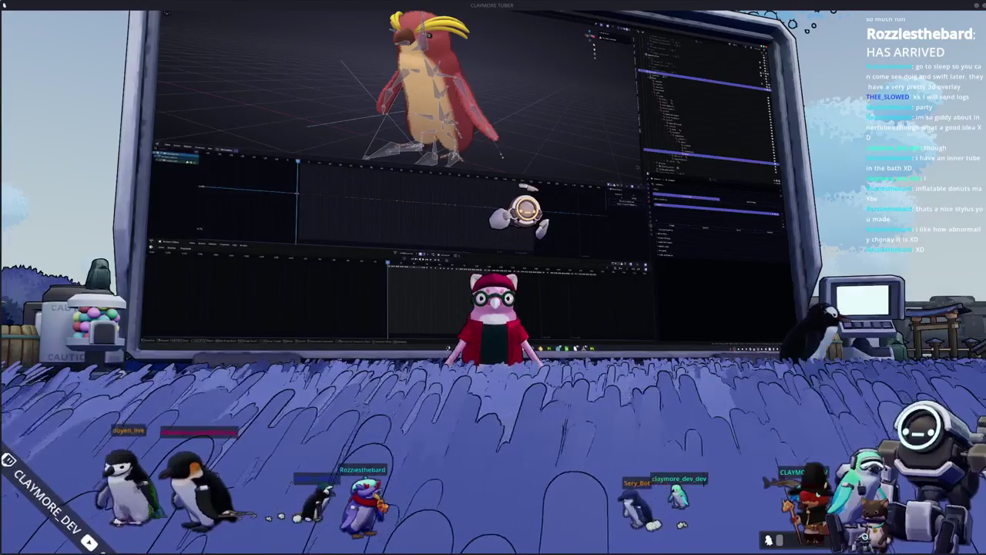
Step: Select all keyframes in the Graph Editor and reshape them with a Key menu option
key("a")
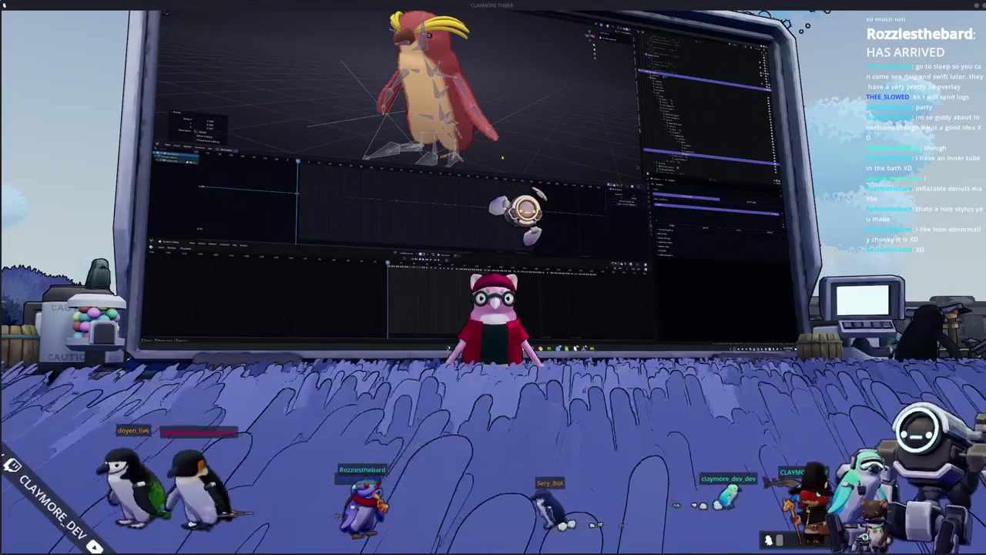
left_click(409, 247)
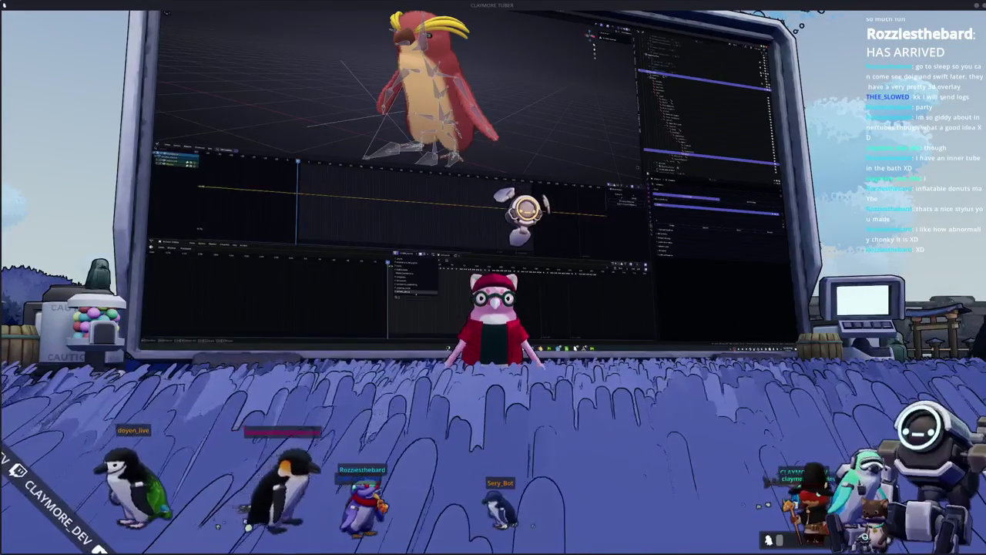
left_click(411, 289)
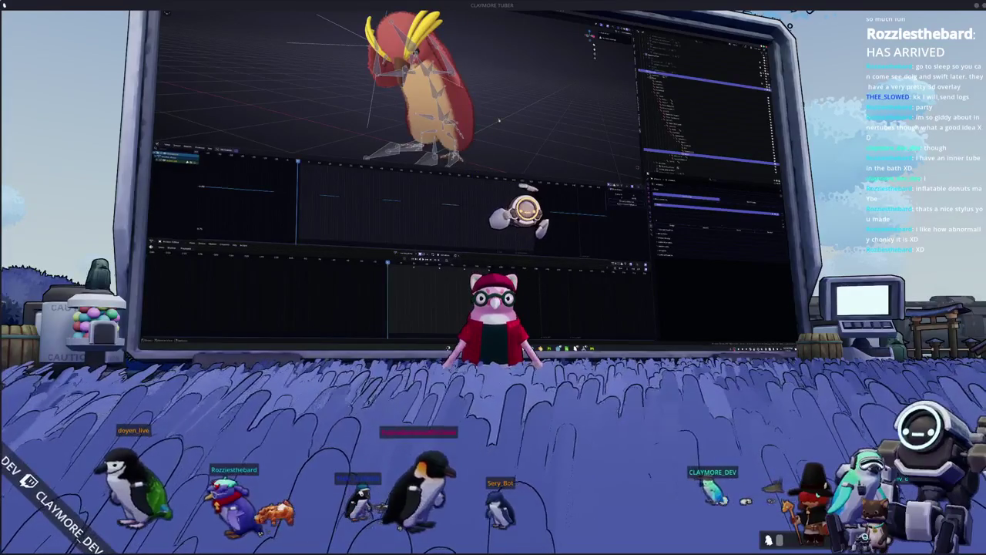
Step: Apply a Key menu option to all keyframes so every channel curve is shown
key("a")
left_click(401, 252)
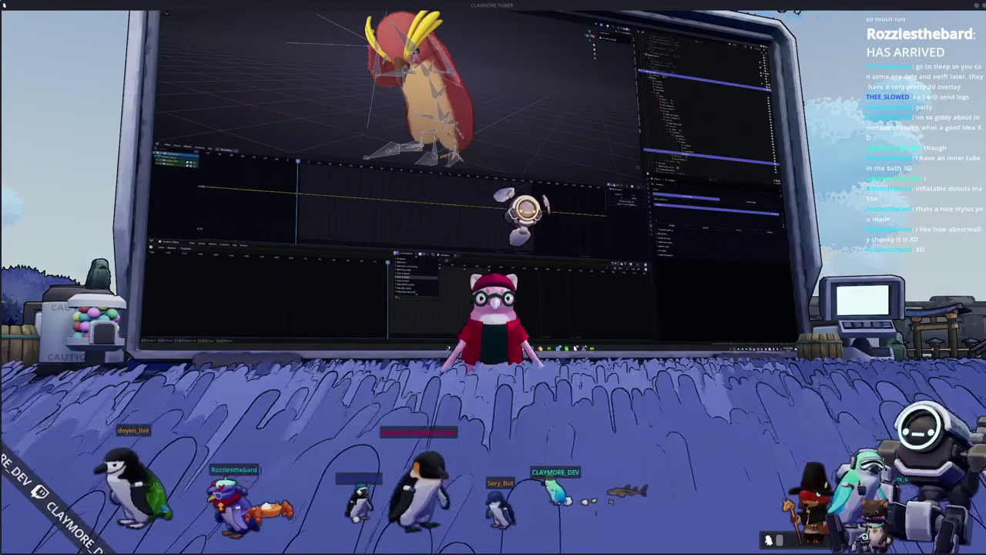
left_click(413, 283)
middle_click_drag(432, 116, 634, 152)
left_click(506, 126)
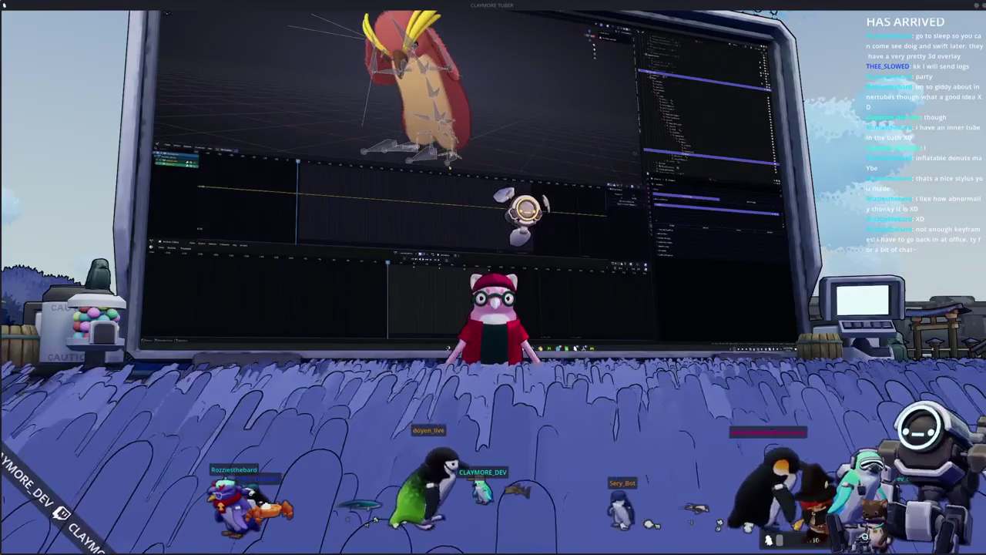
Step: Switch the rig to another pose, select one channel, then select and clear all bones
left_click(396, 252)
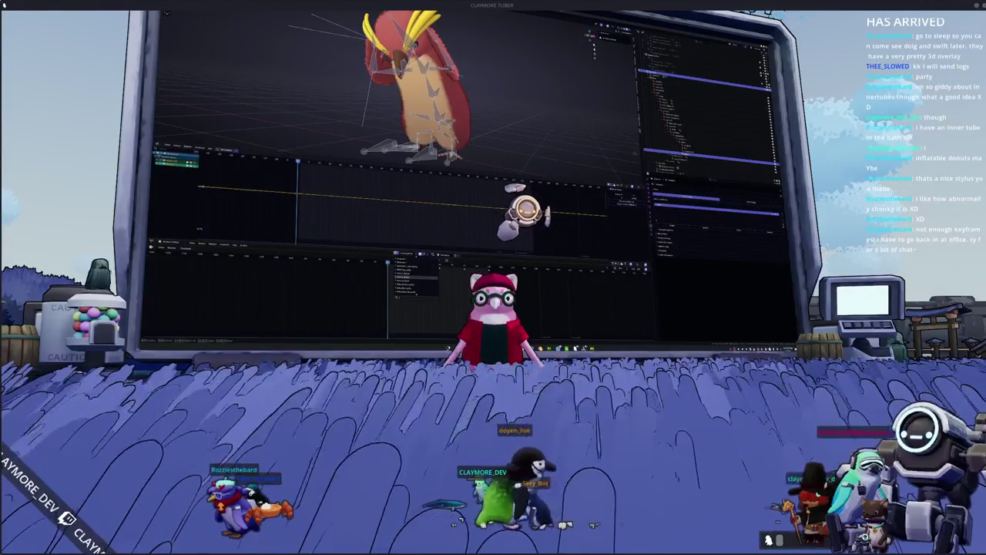
left_click(418, 283)
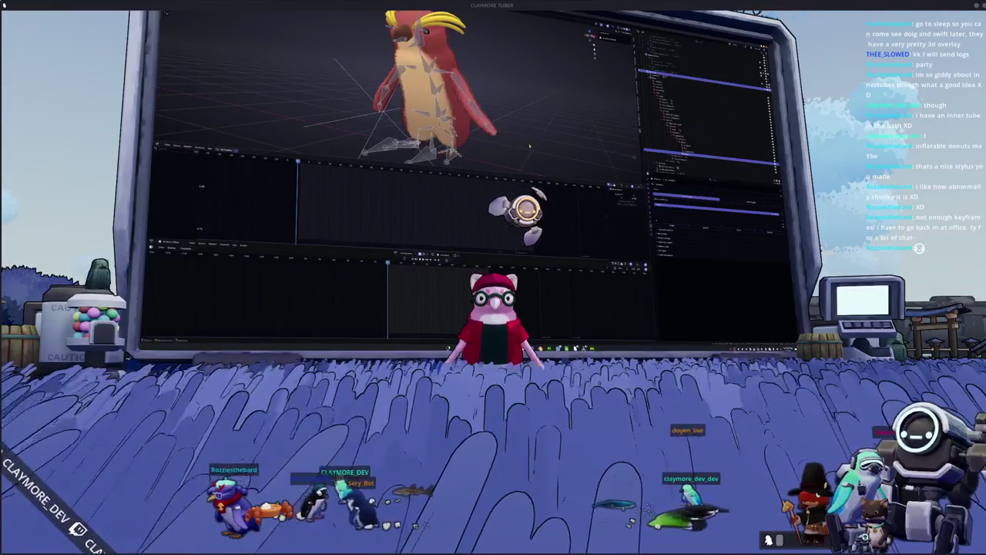
left_click(176, 158)
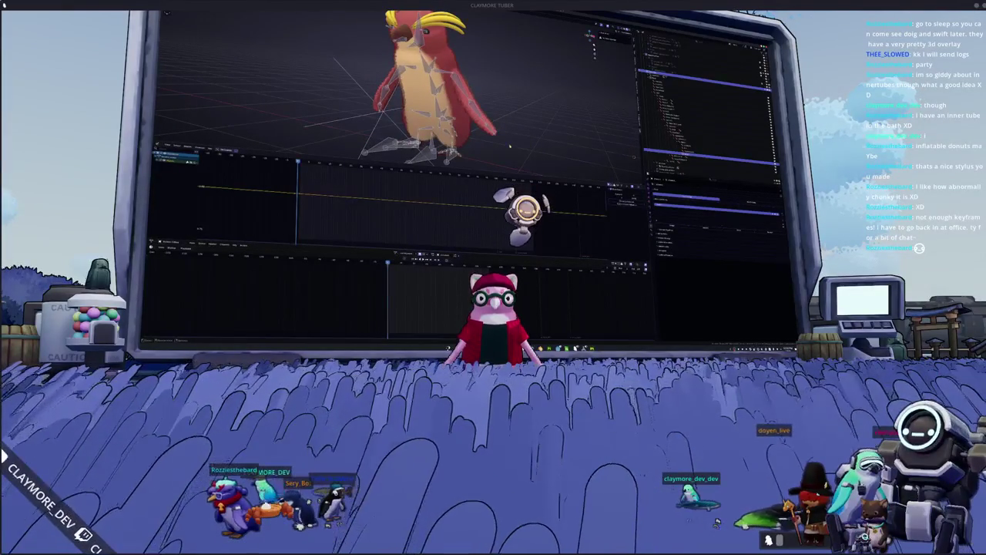
key("a")
left_click(501, 152)
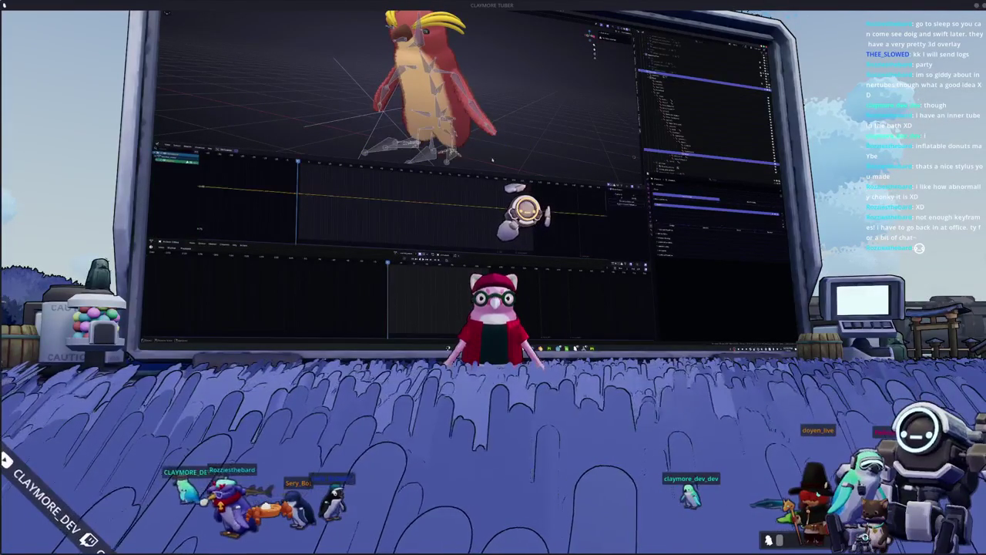
Step: Apply another pose, rotate a selected bone, then undo and redo the change
left_click(396, 253)
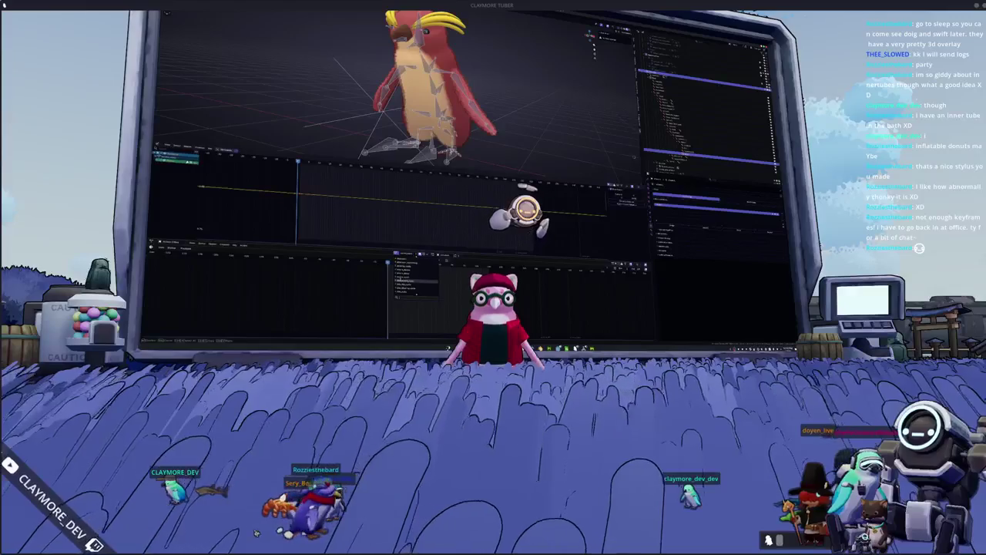
left_click(403, 282)
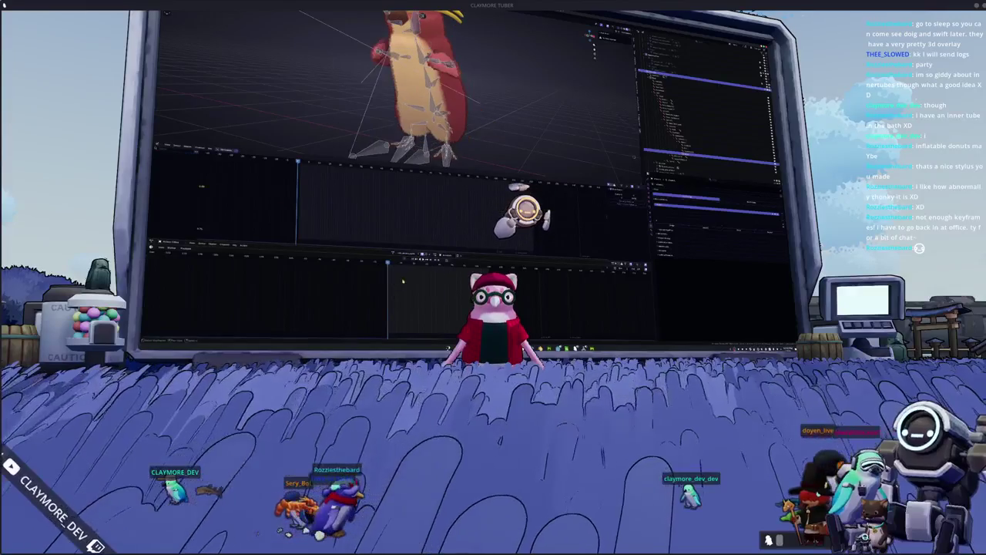
left_click(497, 154)
key("r")
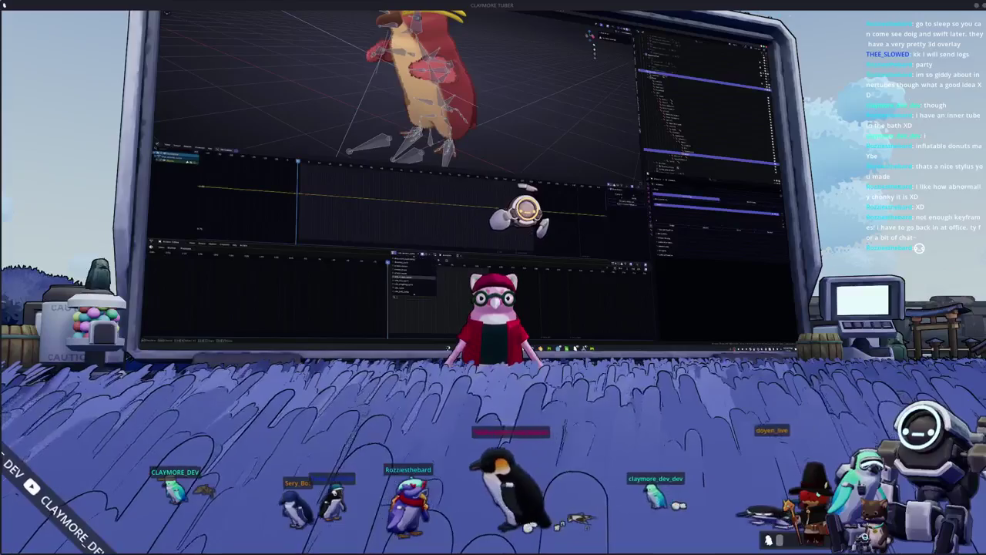
key("ctrl+z")
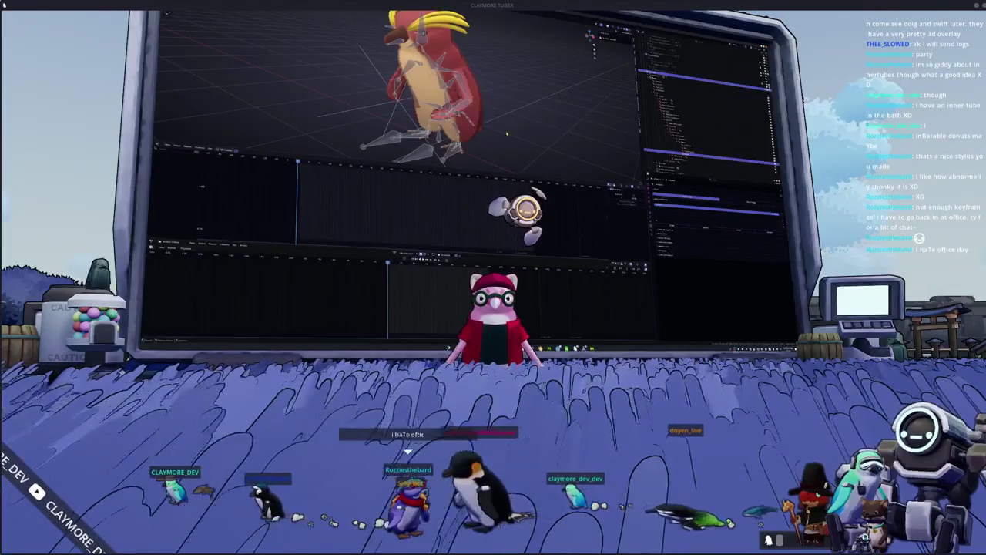
key("ctrl+z")
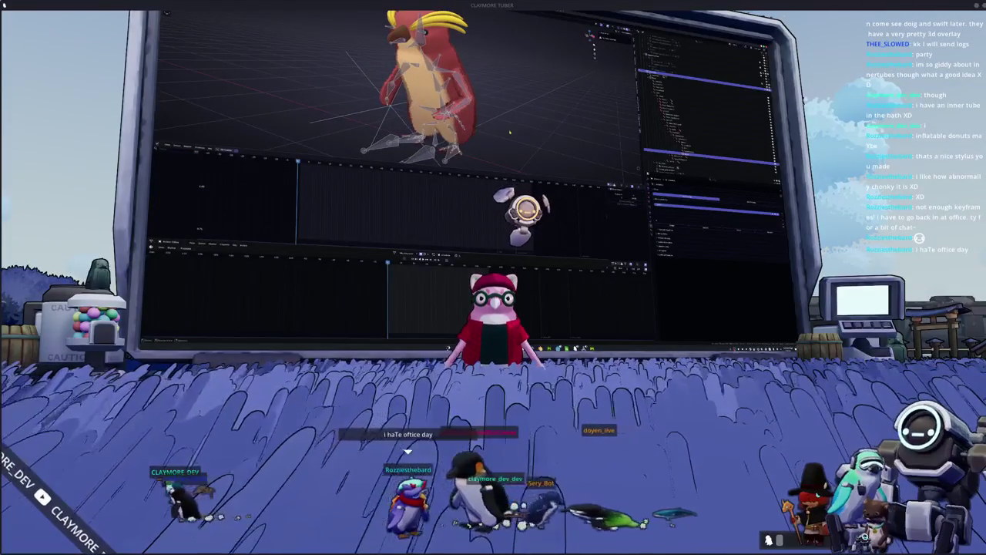
key("ctrl+shift+z")
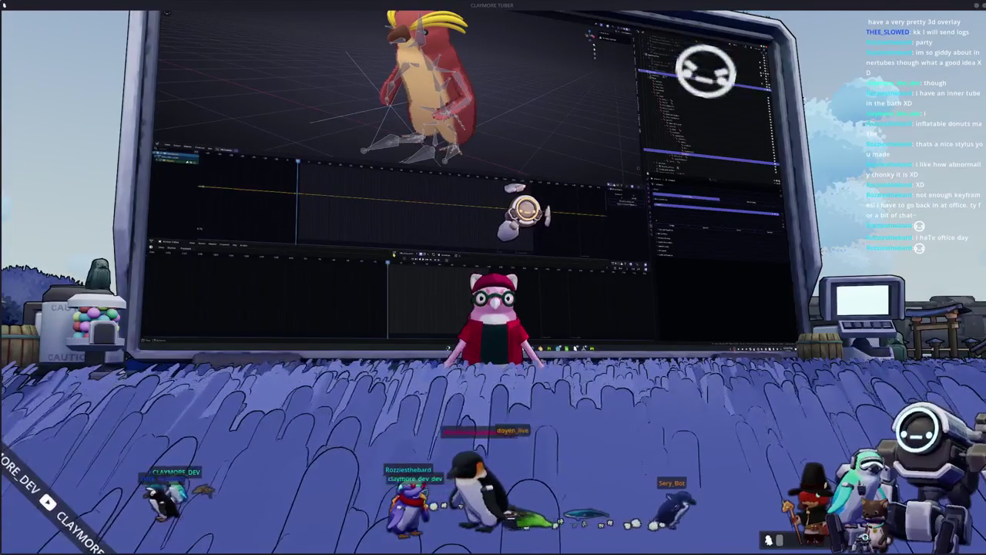
Step: Try two more actions from the dropdown, toggling undo and redo to compare the poses
left_click(397, 253)
left_click(417, 280)
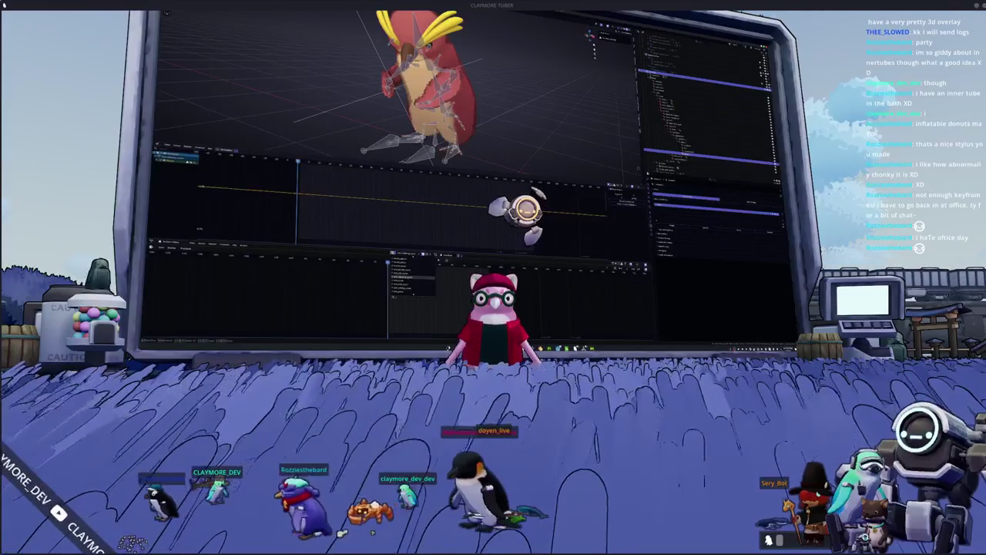
key("ctrl+z")
key("ctrl+shift+z")
left_click(397, 253)
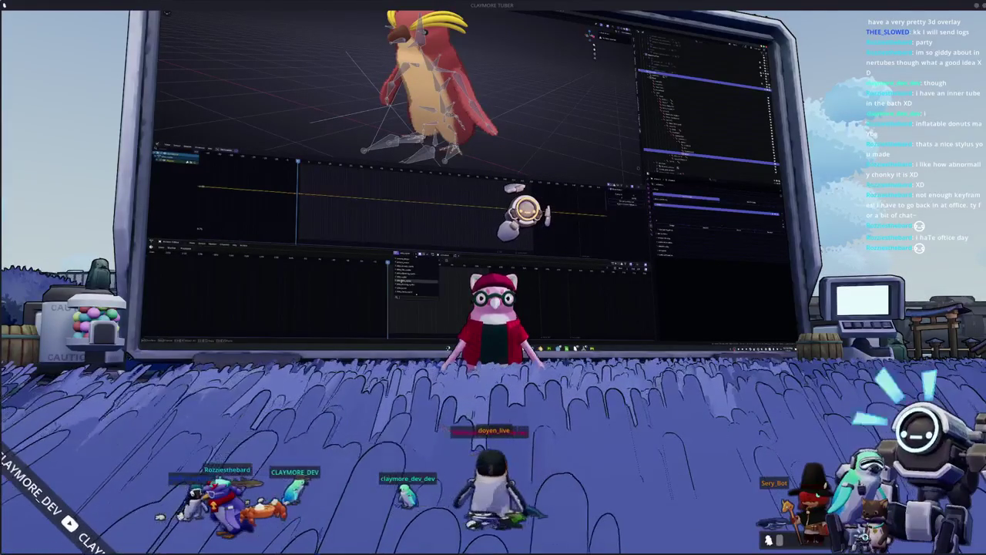
left_click(406, 280)
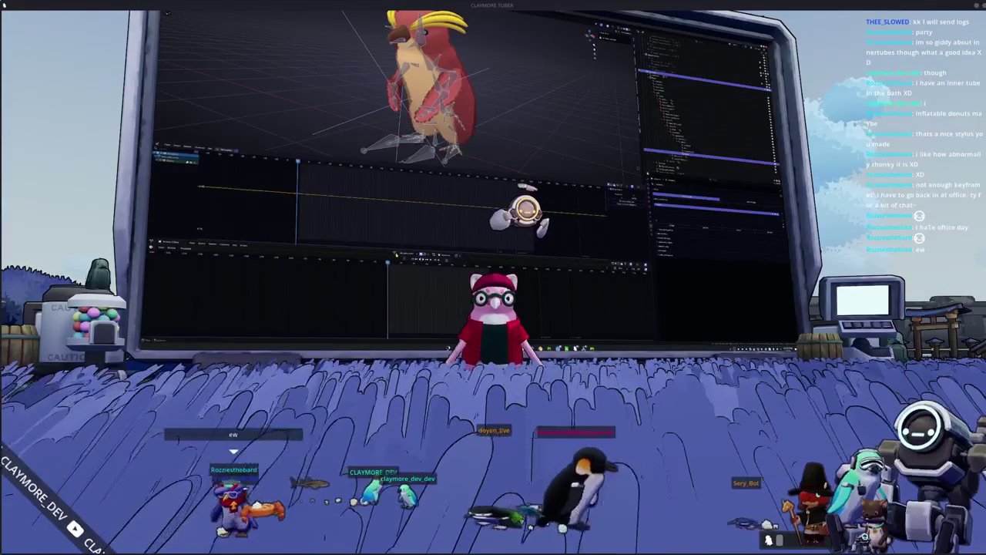
key("ctrl+z")
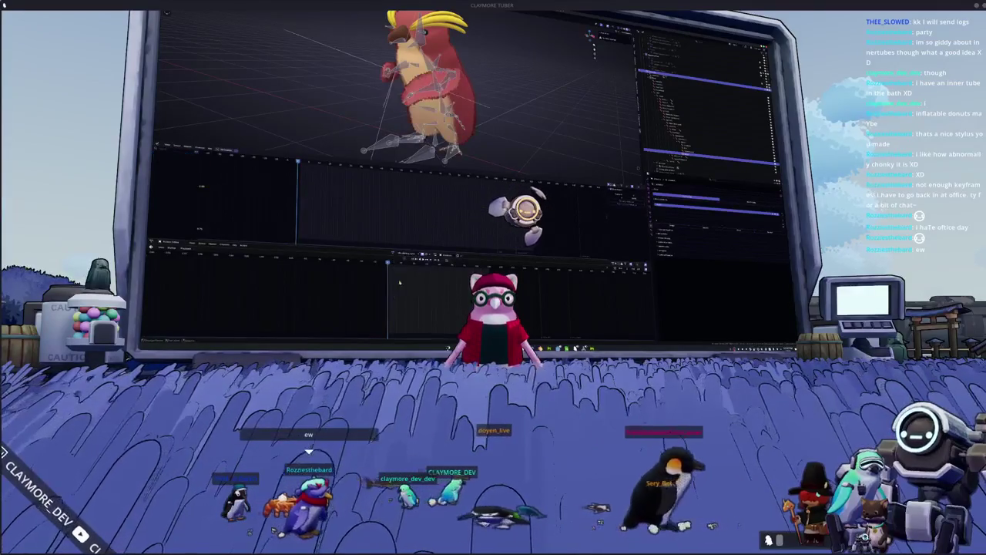
key("ctrl+shift+z")
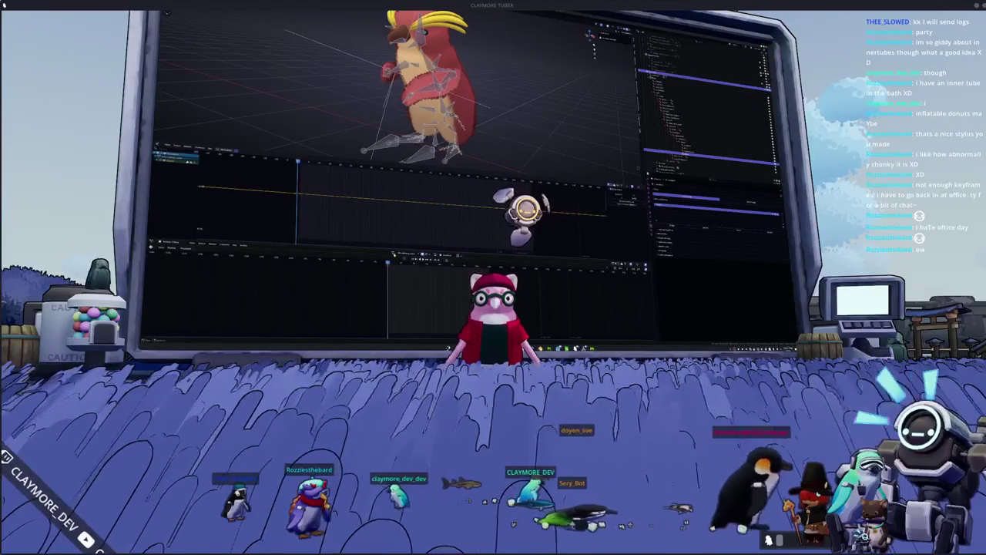
key("ctrl+z")
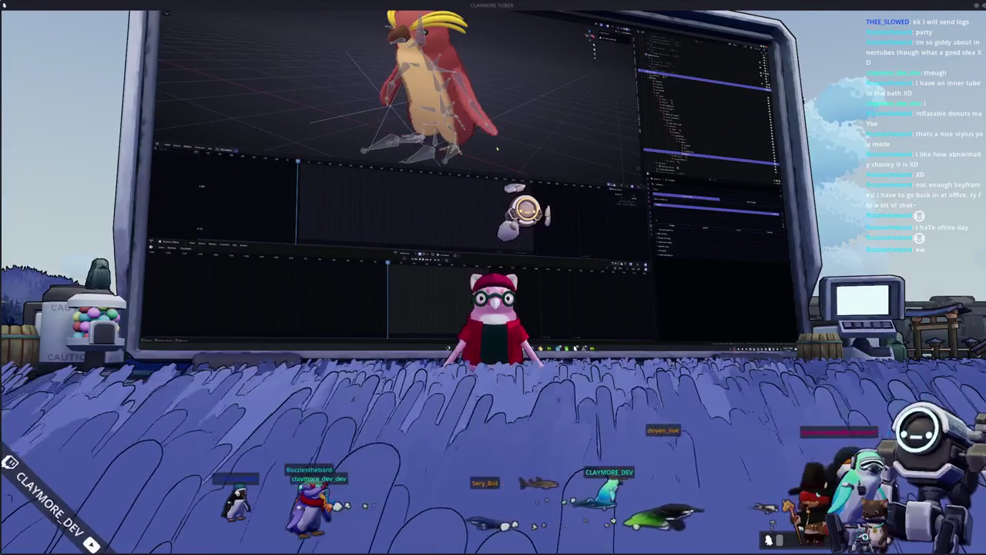
key("ctrl+shift+z")
left_click(397, 253)
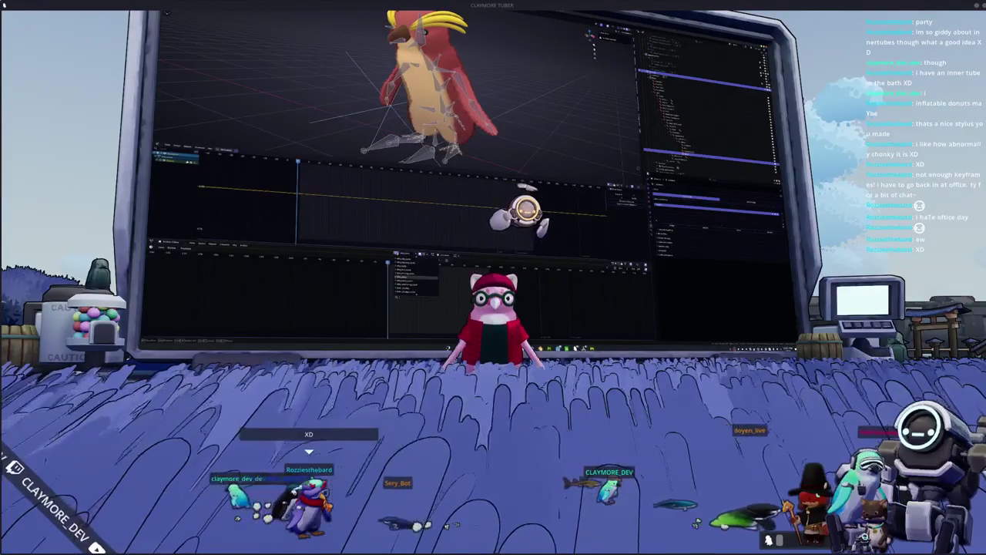
Step: Switch between two actions from the dropdown and undo the rig out of its T-pose
left_click(409, 281)
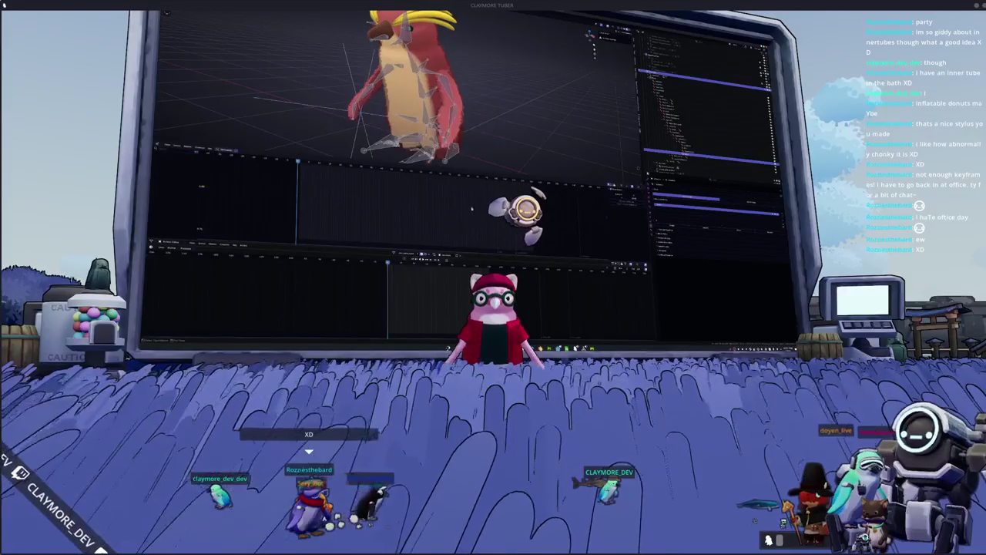
left_click(393, 254)
left_click(408, 280)
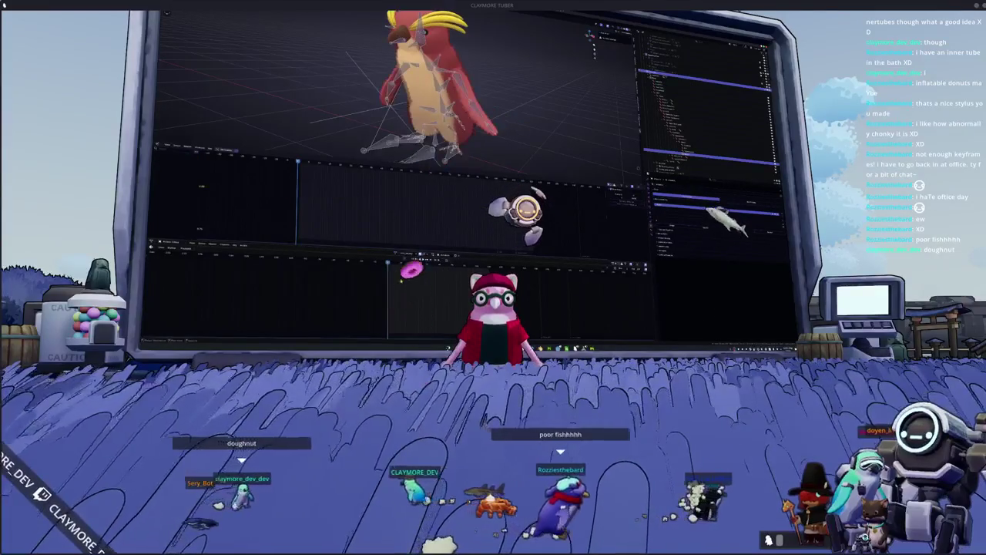
key("ctrl+z")
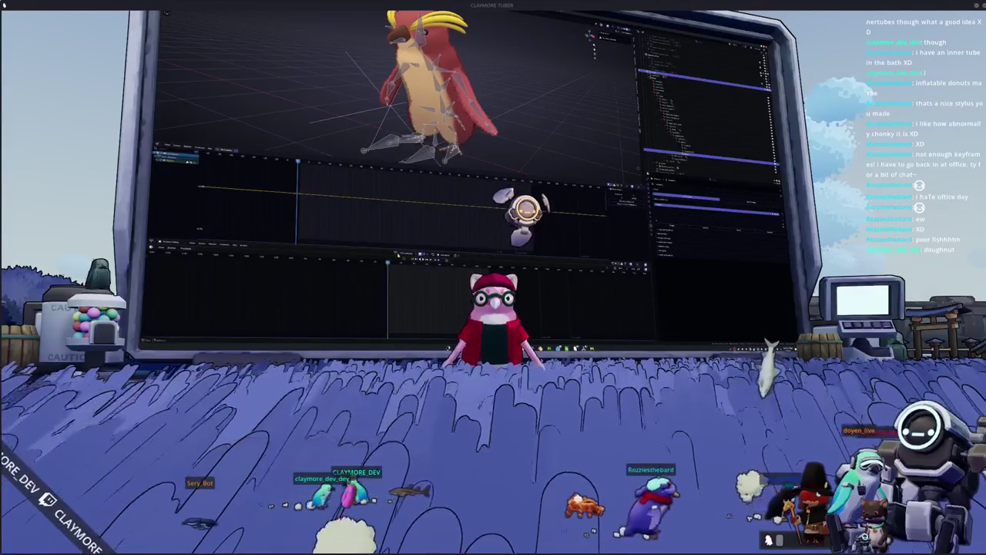
Step: Apply two more actions from the Dope Sheet dropdown and inspect the resulting pose
left_click(399, 255)
left_click(406, 280)
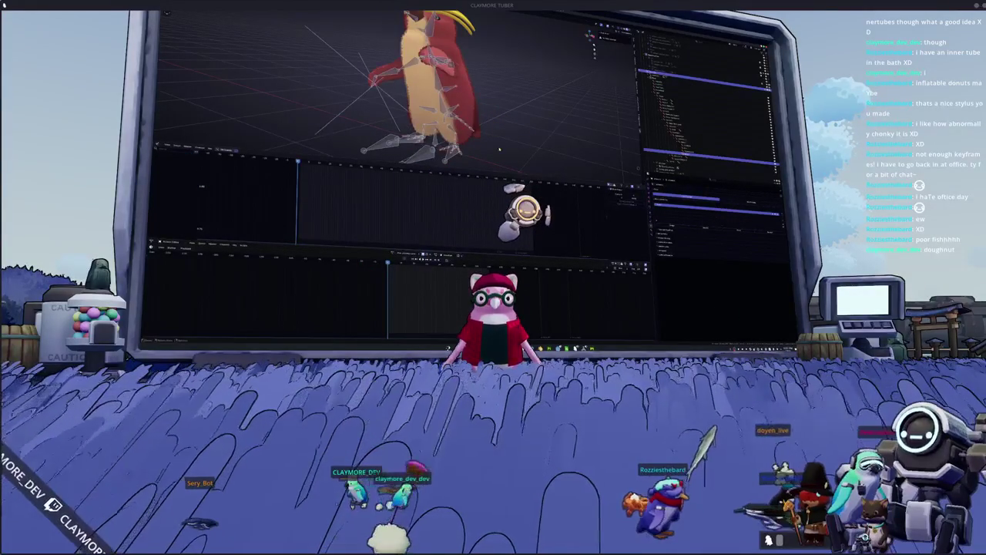
left_click(177, 158)
left_click(399, 254)
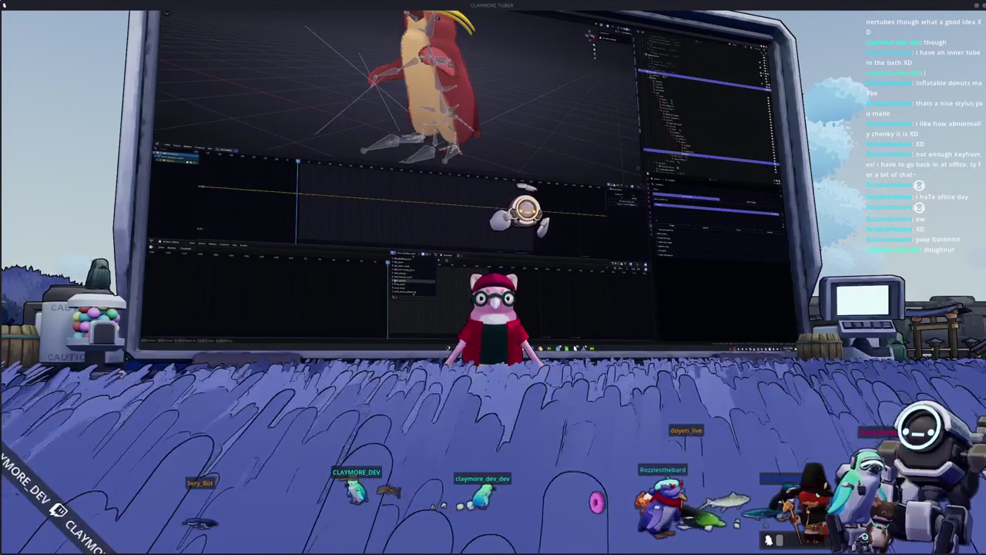
left_click(395, 281)
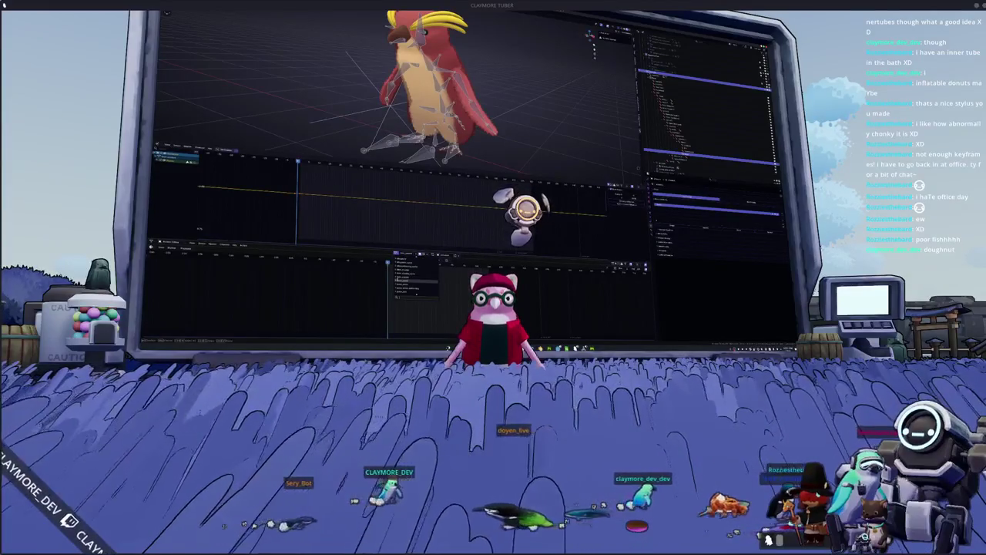
middle_click_drag(432, 115, 501, 152)
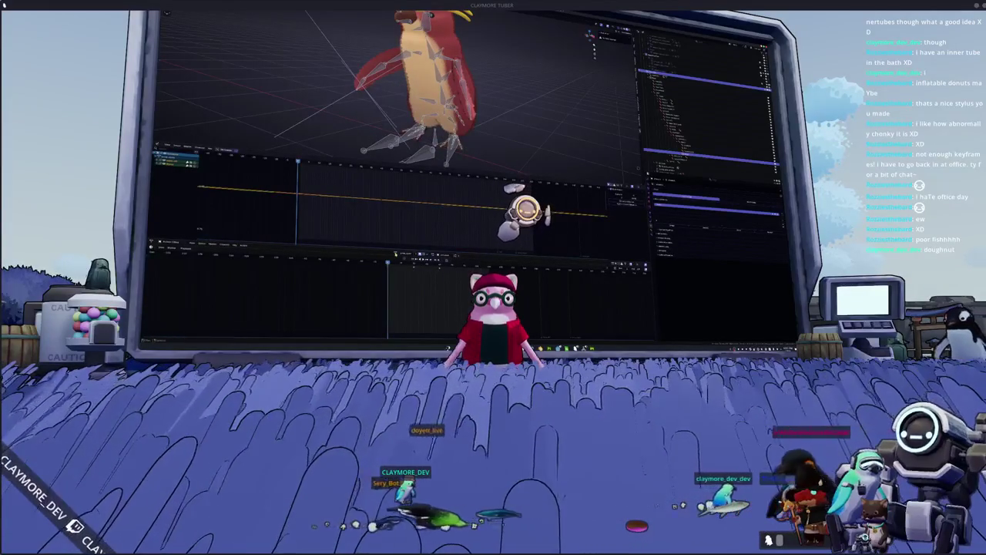
left_click(398, 253)
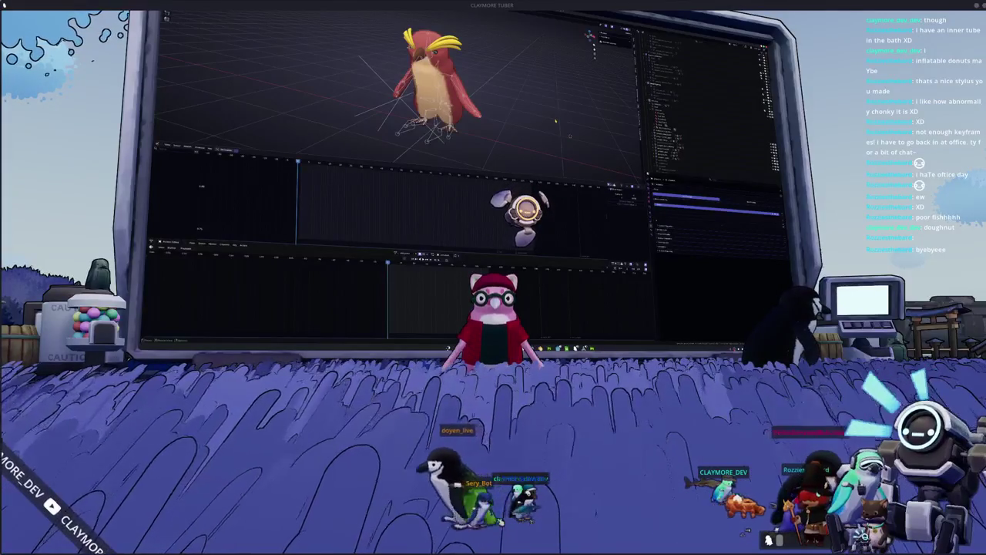
Step: Undo the rig's last two changes, expand it in the Outliner, and switch to the log terminal
key("ctrl+z")
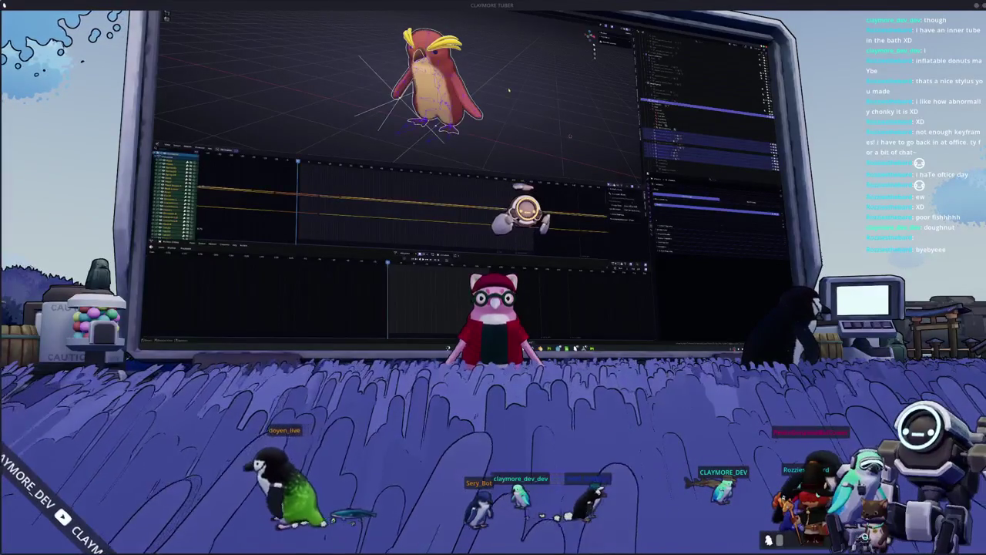
key("ctrl+z")
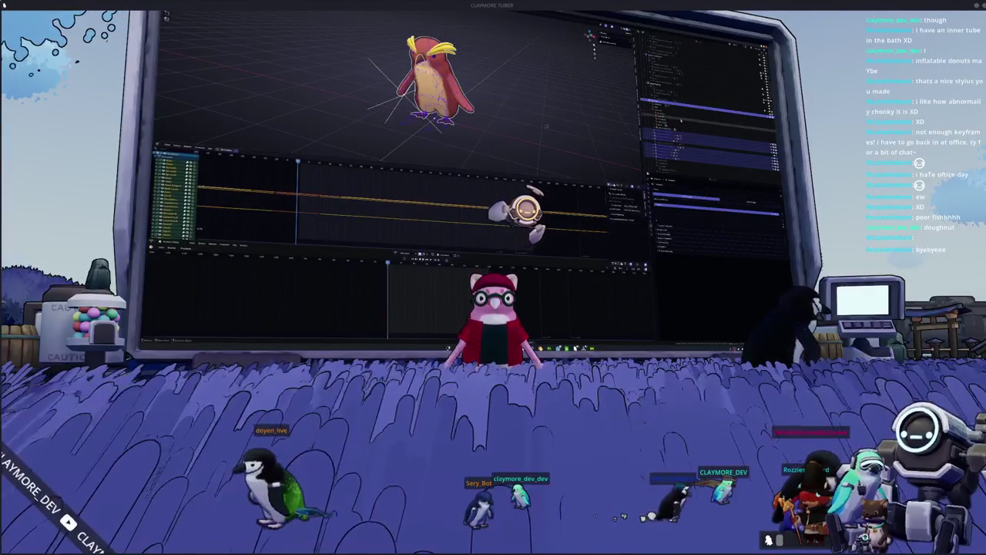
scroll(682, 121, "up", 3)
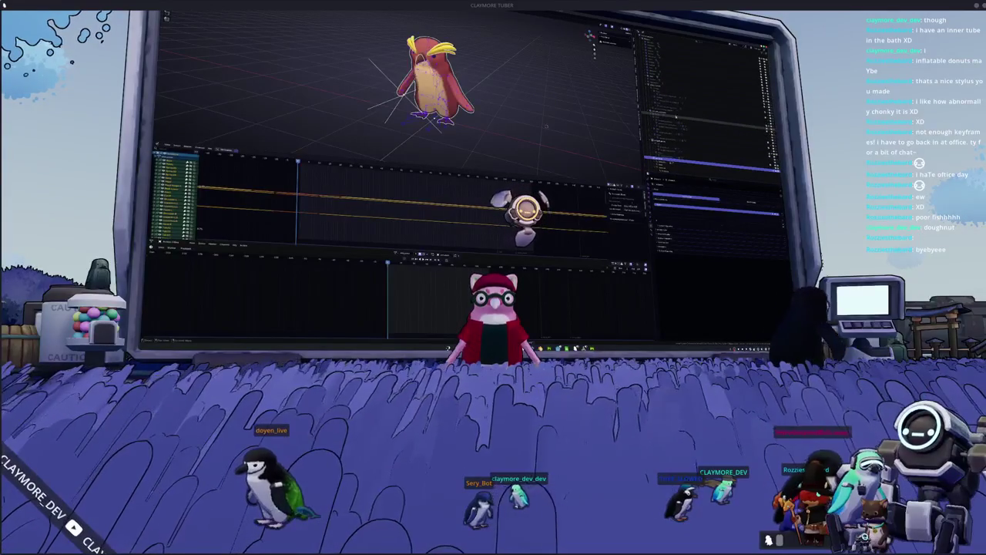
scroll(705, 89, "down", 3)
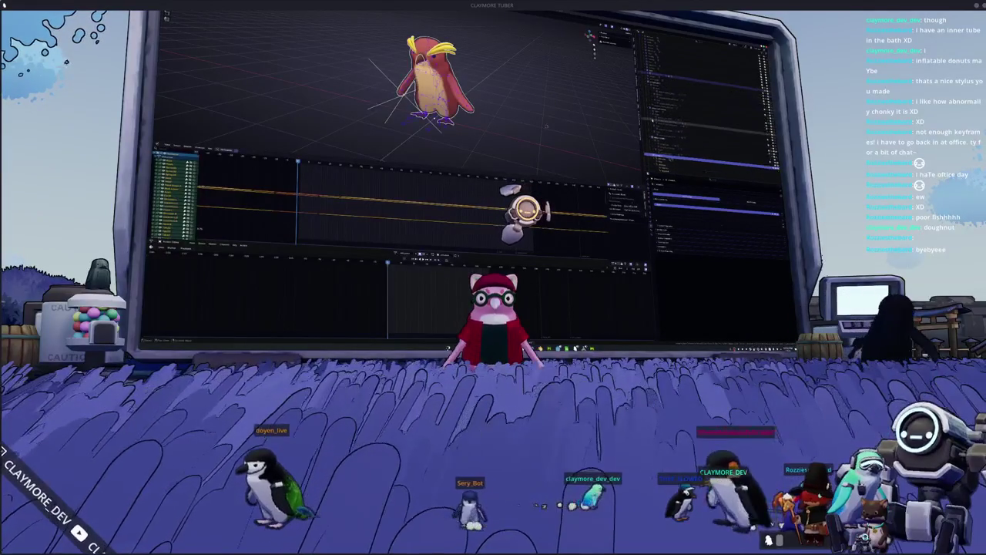
scroll(705, 123, "down", 3)
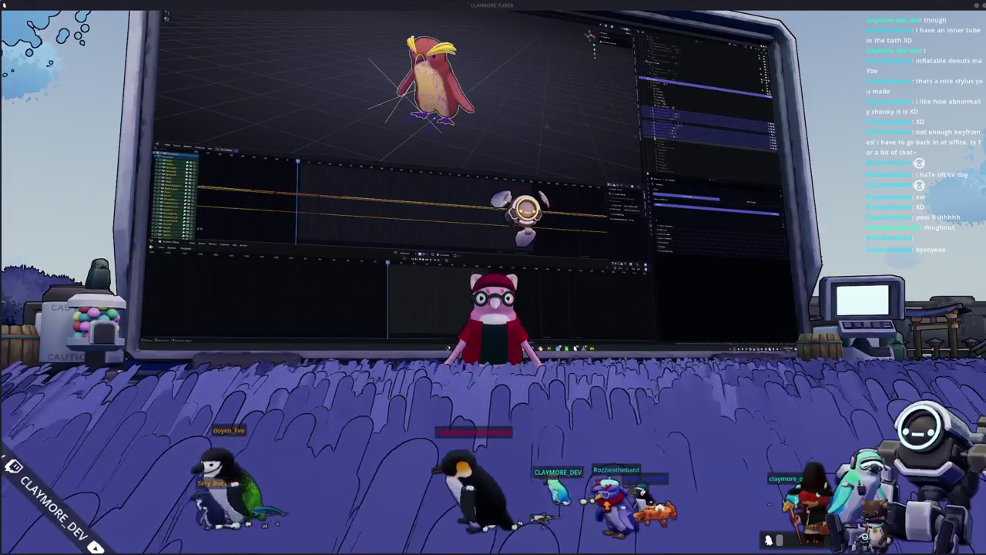
left_click(667, 132)
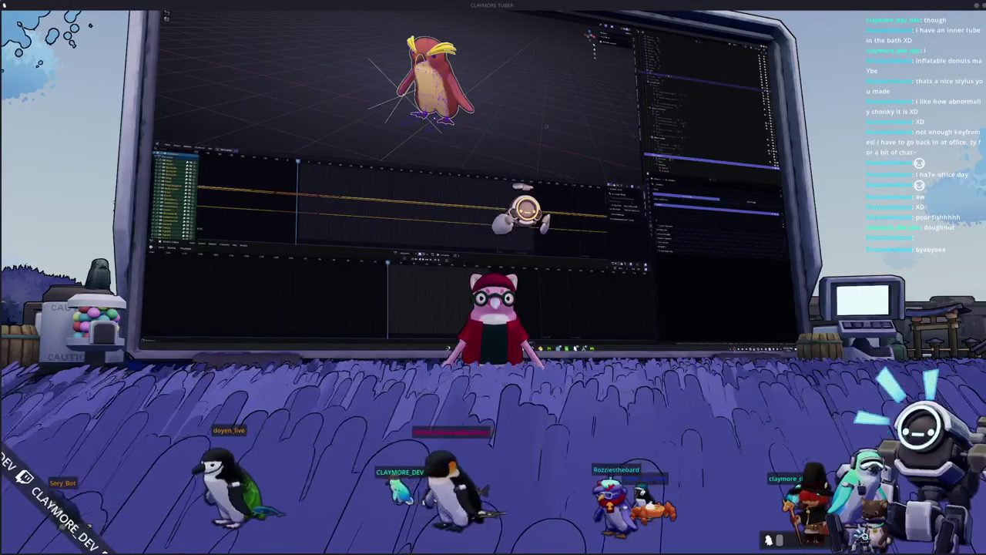
key("alt+Tab")
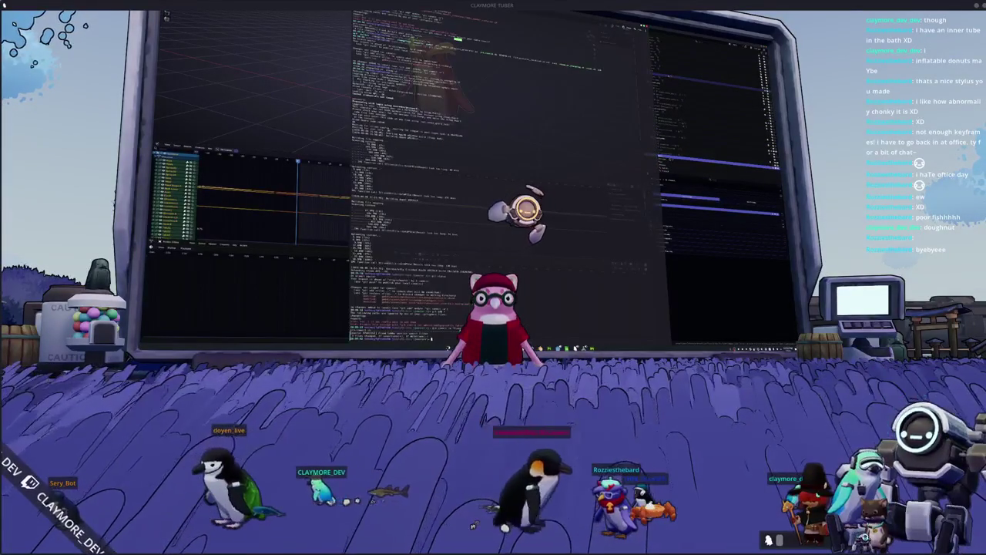